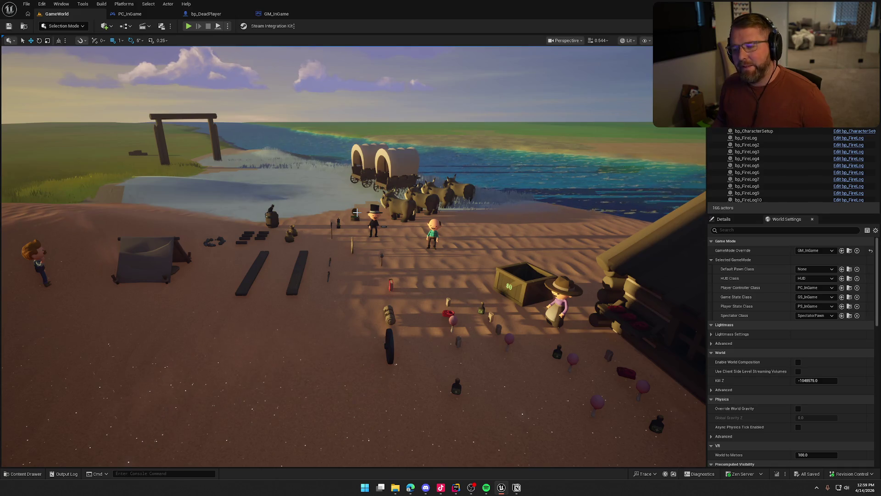
Step: Reframe the level view over the oxen and the two covered wagons
drag(356, 212, 339, 320)
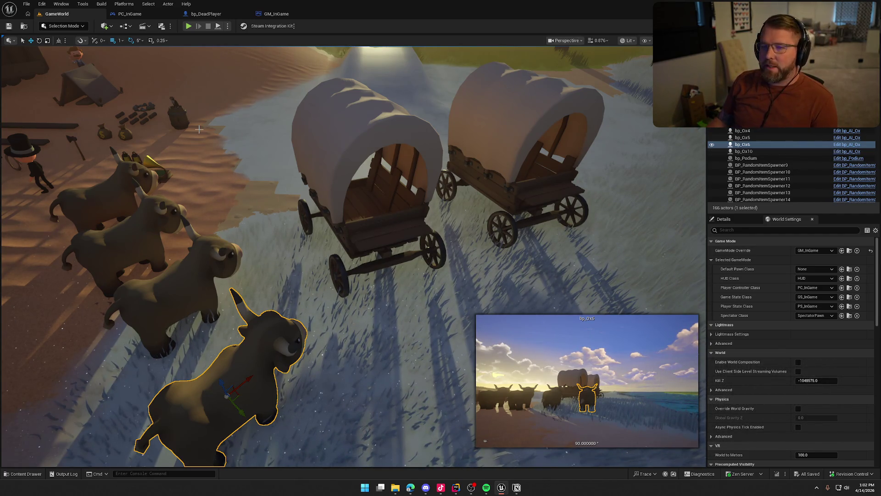
Step: Edit the ox's bp_AI_Ox Blueprint and close the PC_InGame, bp_DeadPlayer and GM_InGame tabs
key(ctrl+e)
middle_click(140, 16)
middle_click(140, 16)
middle_click(140, 16)
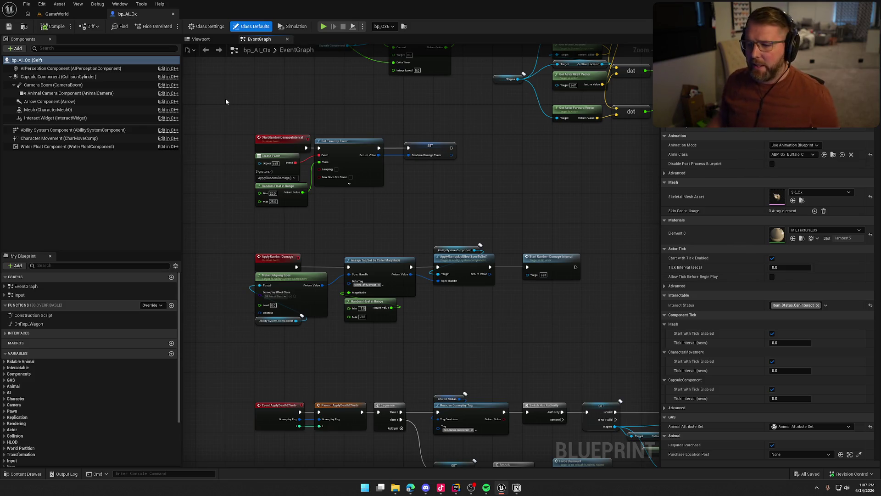
Step: Pan the bp_AI_Ox EventGraph to show the ApplyRandomDamage gameplay-effect logic
mouse_move(226, 101)
mouse_down()
mouse_move(228, 139)
mouse_move(207, 94)
mouse_up()
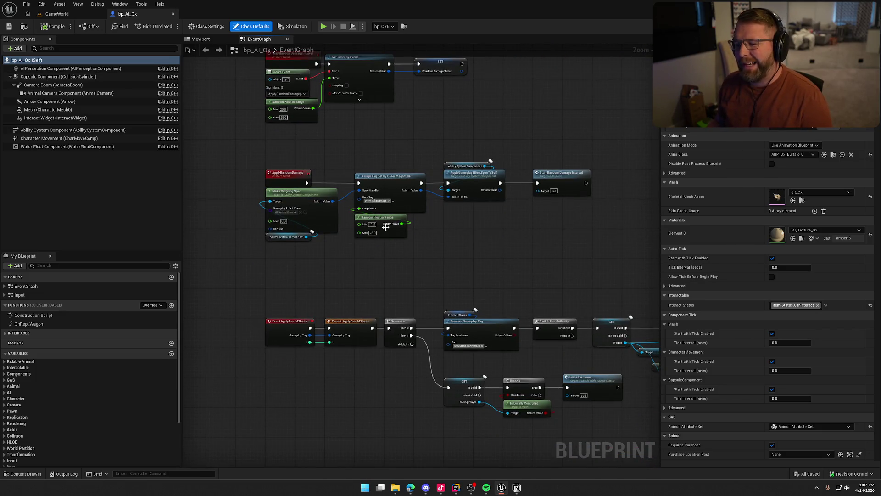
Step: Pan to Event Interact and open bp_RideableAnimalMaster's Inputs graph
scroll(359, 367, down, 2)
scroll(403, 418, up, 2)
drag(403, 418, 413, 461)
drag(459, 257, 486, 339)
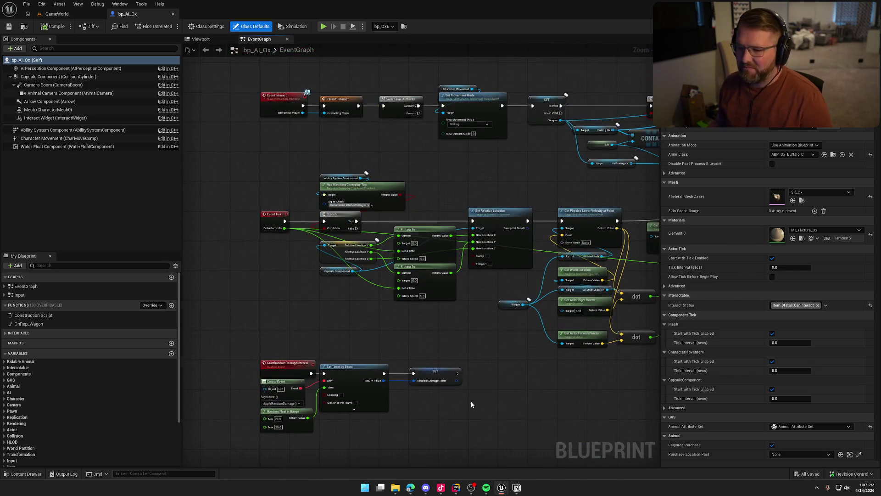
drag(486, 246, 445, 351)
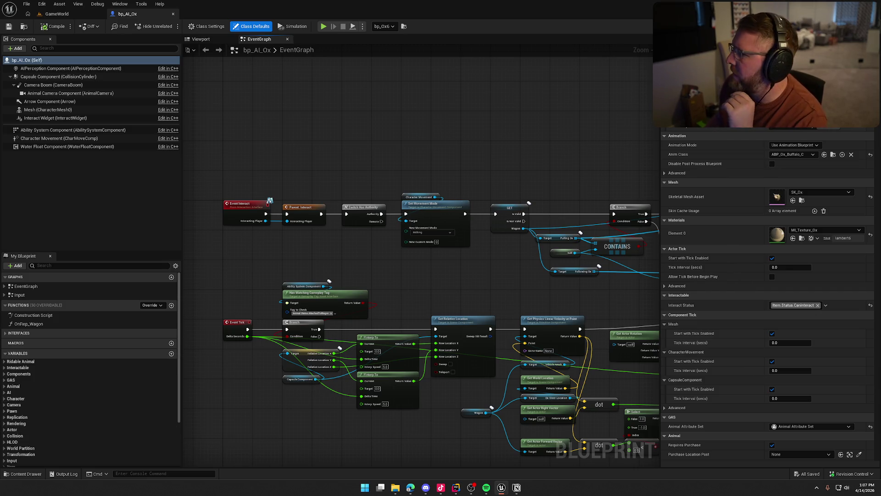
double_click(300, 207)
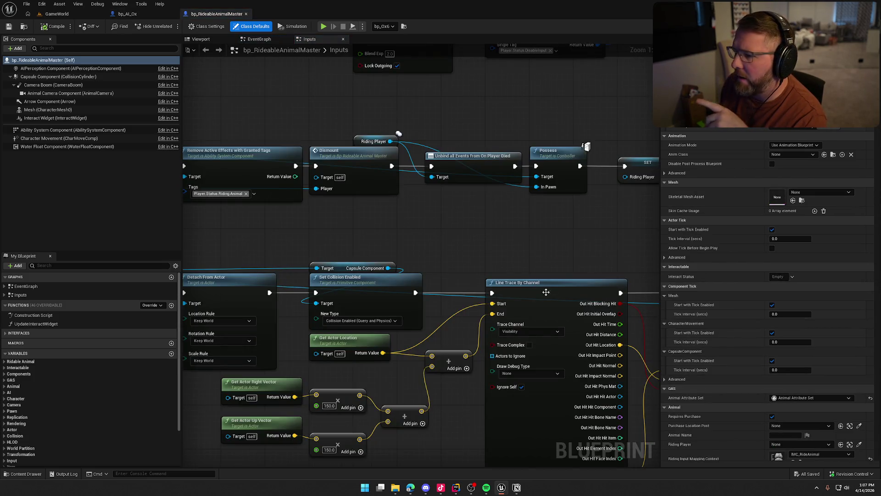
Step: Select and inspect the Riding Player and Dismount nodes in the Inputs graph
drag(350, 131, 367, 156)
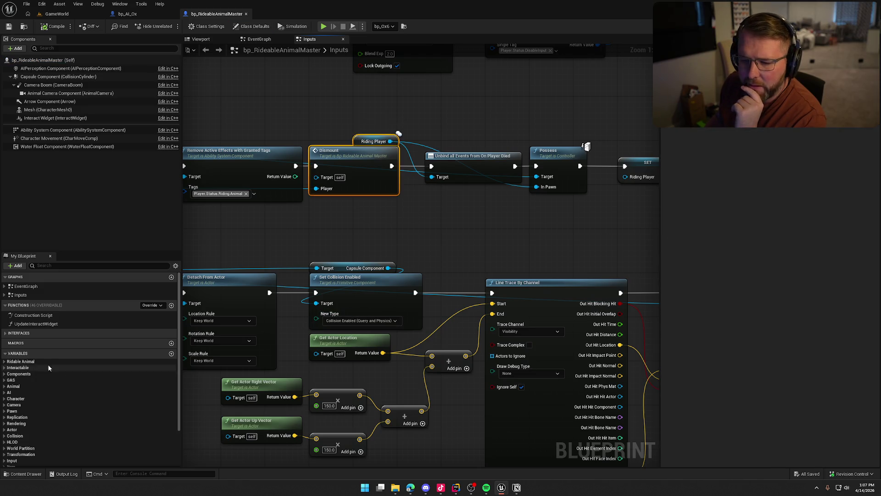
click(295, 238)
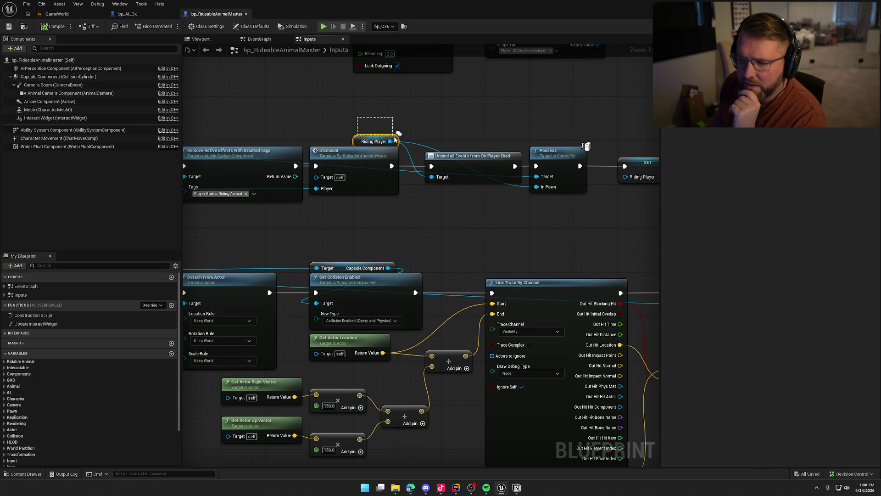
drag(393, 139, 393, 139)
drag(442, 231, 428, 212)
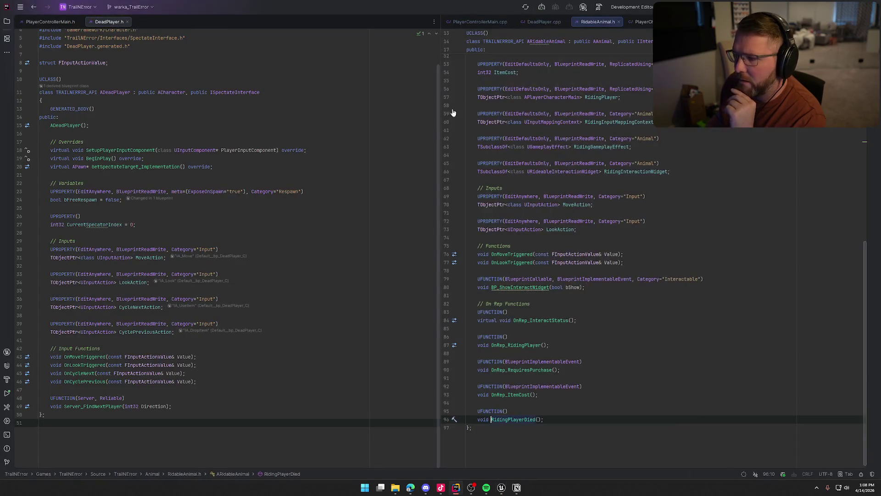
Step: Close DeadPlayer.h, PlayerControllerMain.cpp, DeadPlayer.cpp and PlayerCharacterMain.cpp
middle_click(25, 23)
middle_click(25, 22)
middle_click(73, 24)
middle_click(49, 21)
middle_click(101, 23)
scroll(129, 356, up, 2)
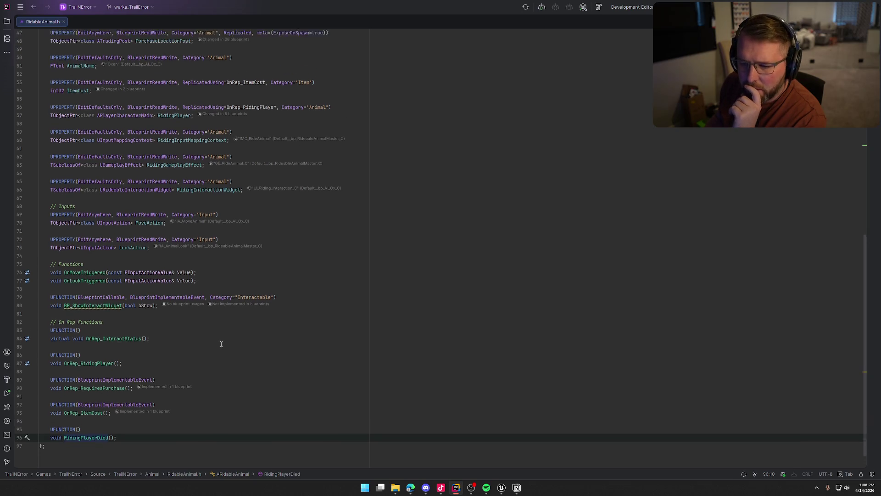
scroll(133, 353, down, 2)
Step: Jump from line 87 to the OnRep_RidingPlayer definition and review its if block
click(101, 340)
key(ctrl+b)
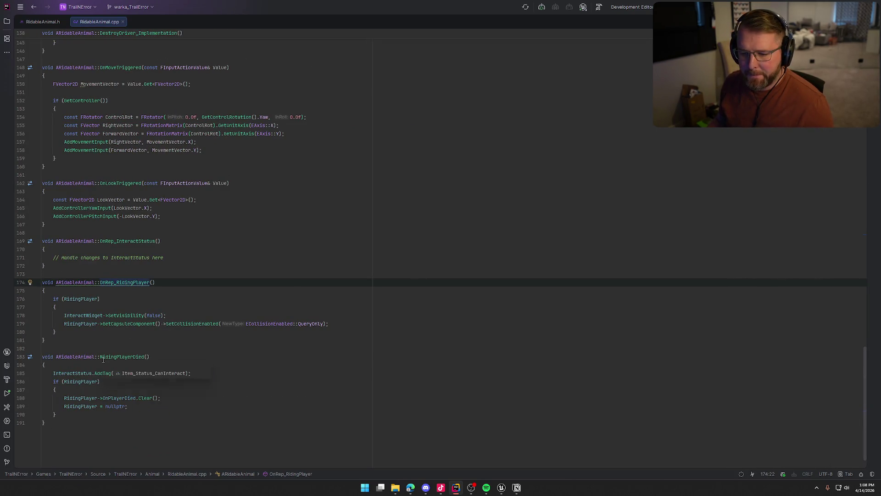
click(64, 332)
shift+click(56, 299)
click(159, 329)
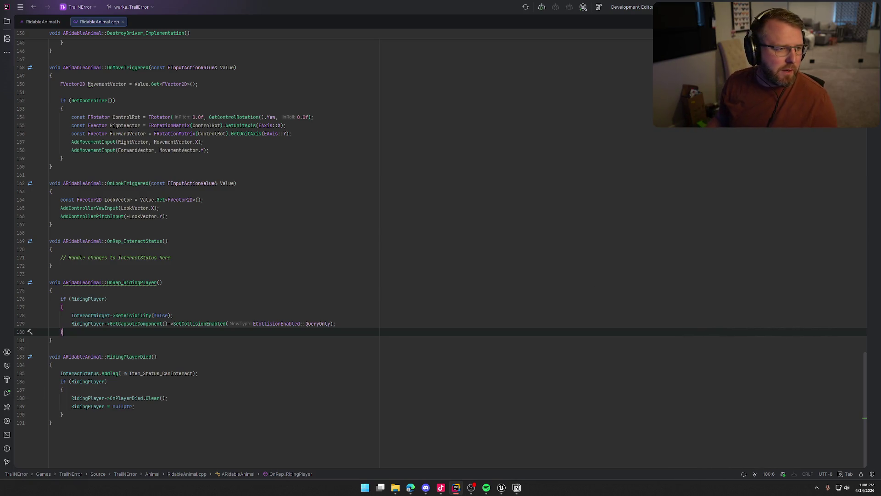
key(alt+Tab)
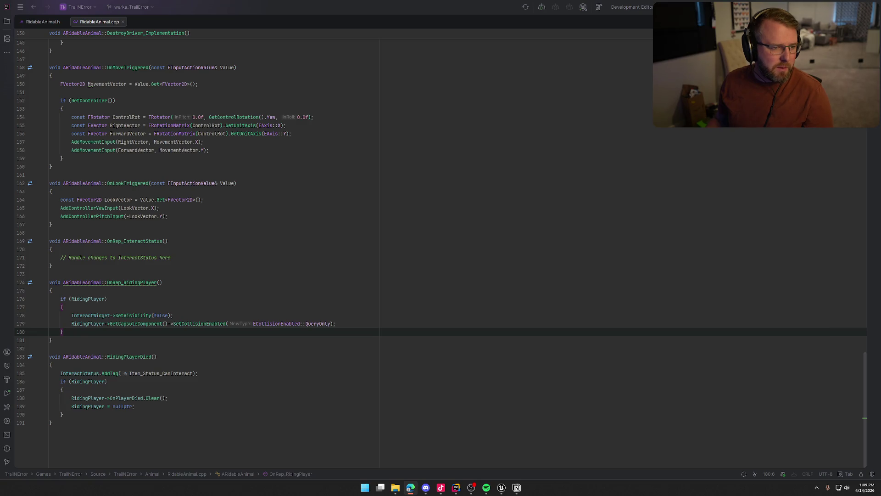
Step: Step through OnRep_RidingPlayer lines 174–180, selecting lines 177–179
click(422, 286)
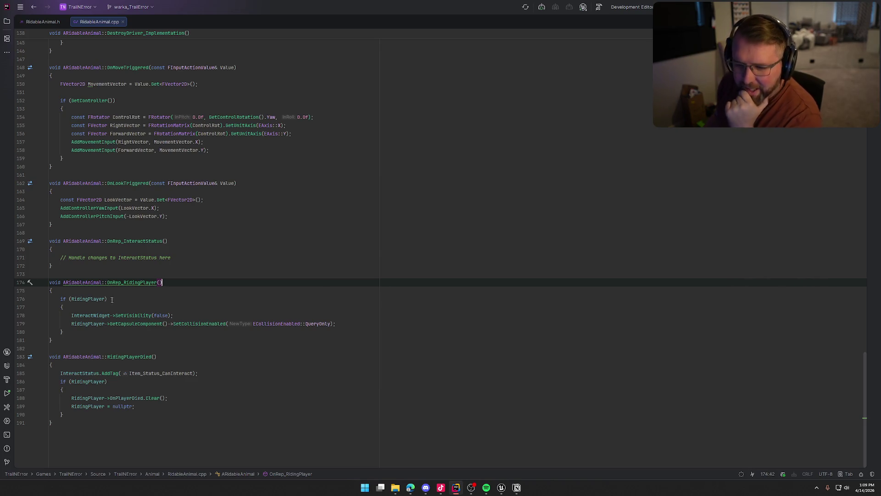
click(79, 298)
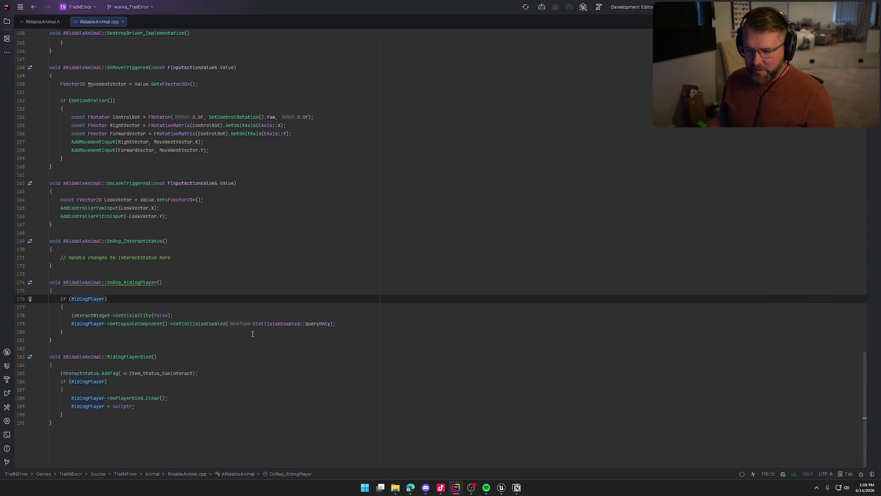
click(218, 324)
drag(218, 324, 142, 310)
click(52, 291)
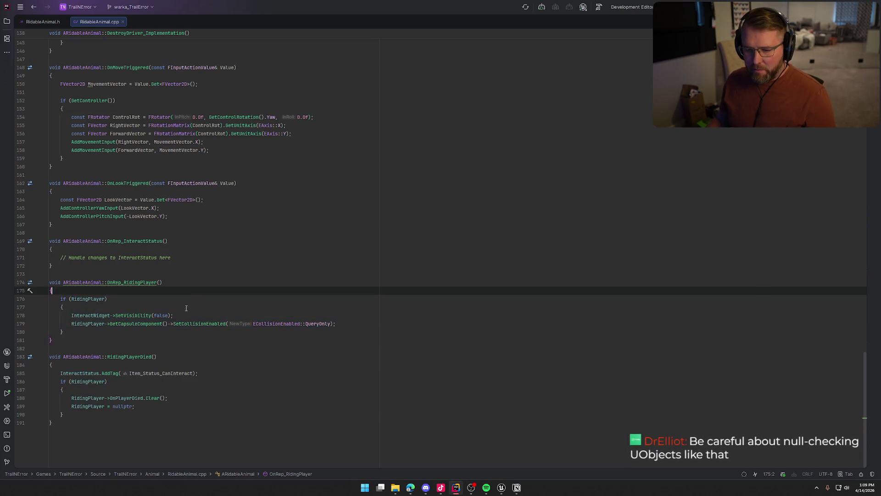
click(133, 282)
click(91, 299)
click(129, 332)
click(67, 315)
click(67, 307)
click(60, 265)
scroll(239, 344, up, 5)
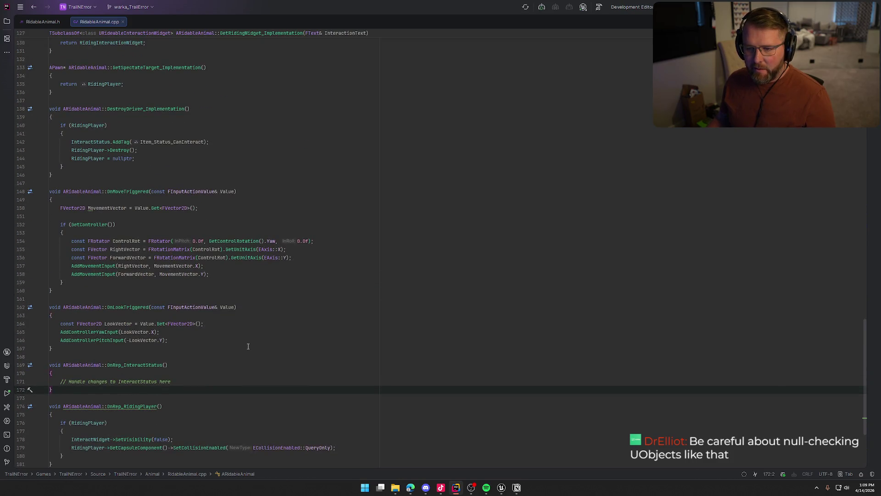
Step: Follow DestroyDriver_Implementation on line 138 to its declaration in TrailGeneralInterface.h
click(173, 100)
scroll(174, 116, up, 4)
click(129, 207)
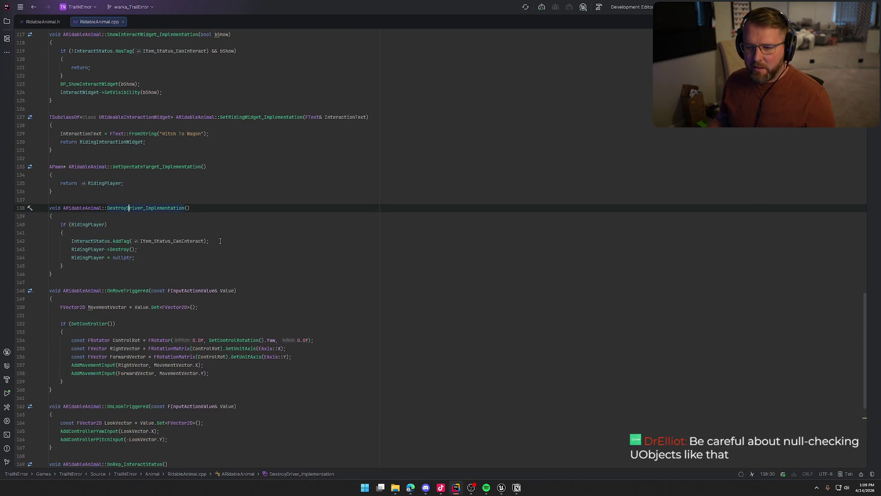
key(ctrl+b)
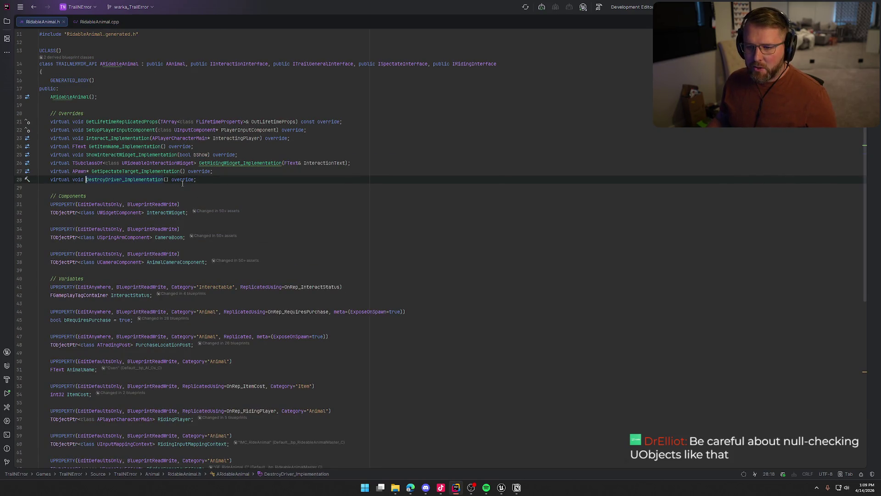
key(ctrl+b)
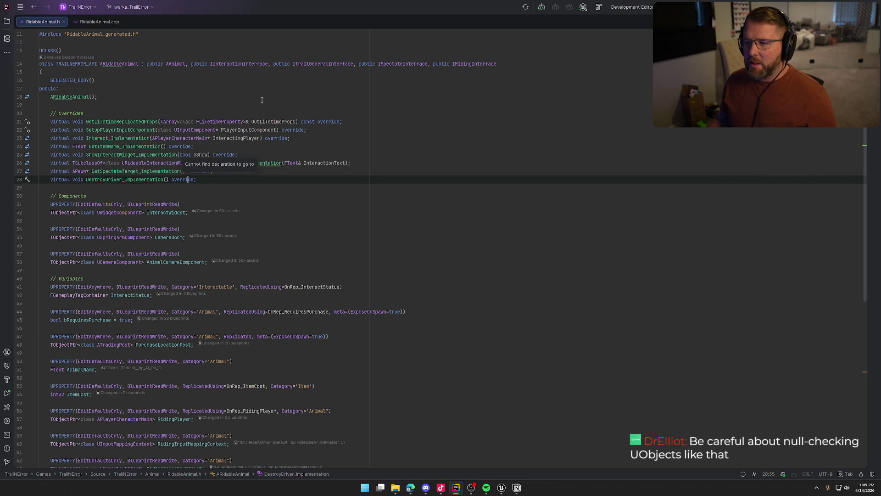
ctrl+click(331, 64)
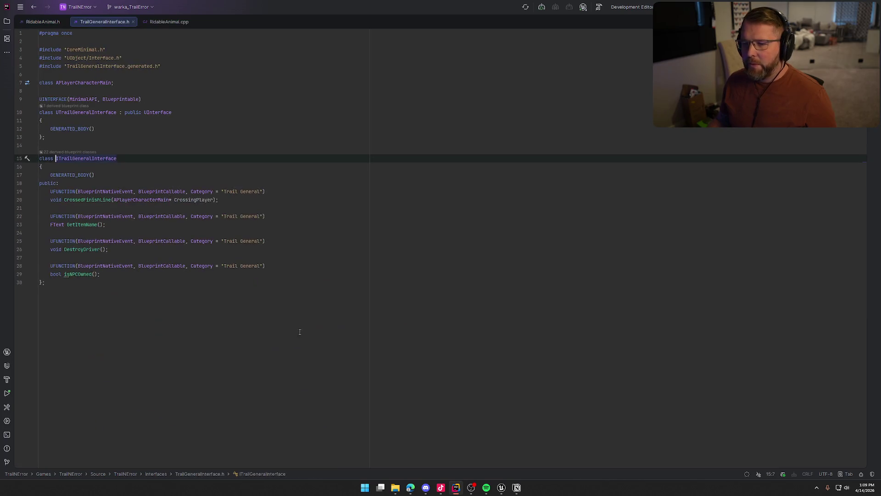
Step: Select DestroyDriver on line 26 and search the whole project for it
click(80, 249)
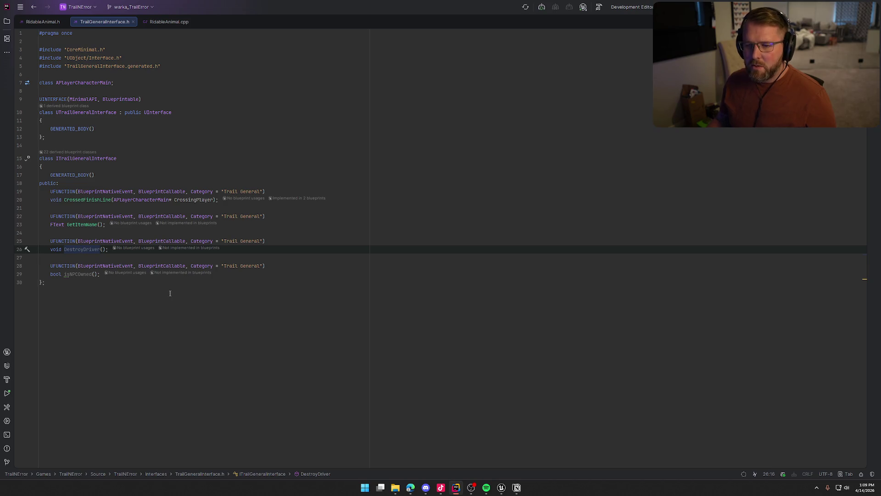
key(ctrl+w)
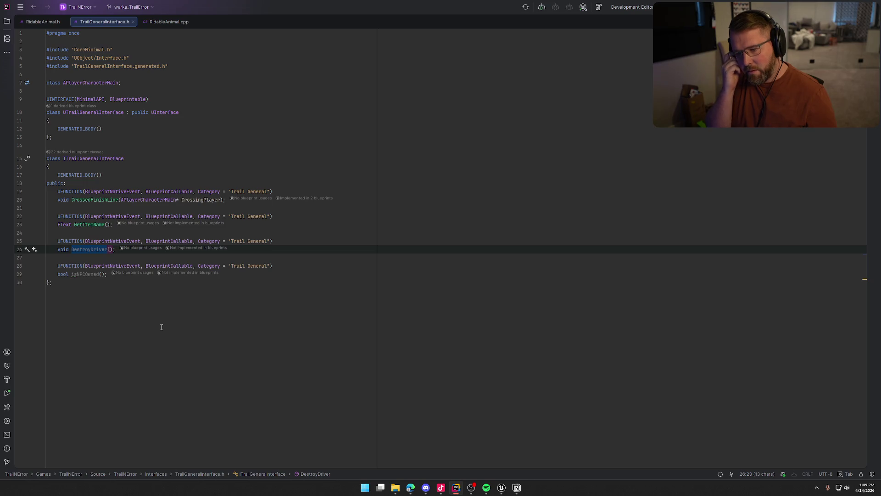
key(ctrl+t)
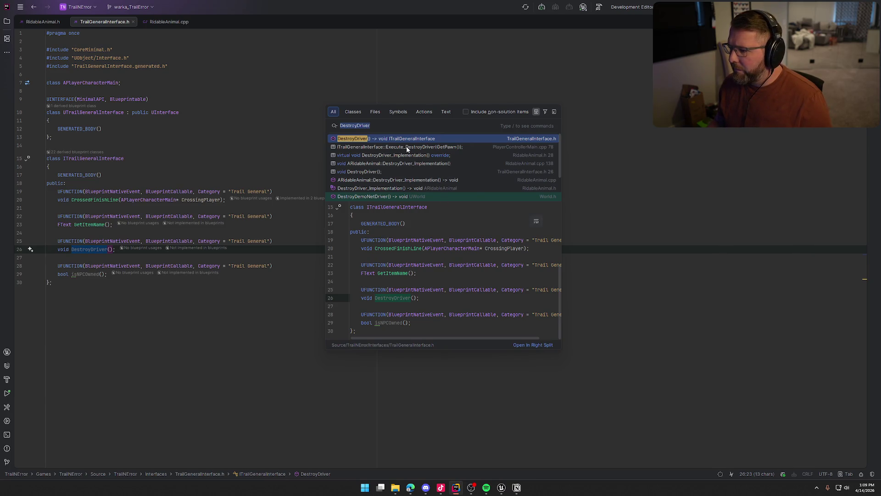
Step: Open the DestroyDriver call in PlayerControllerMain.cpp and review lines 76–79
key(Down)
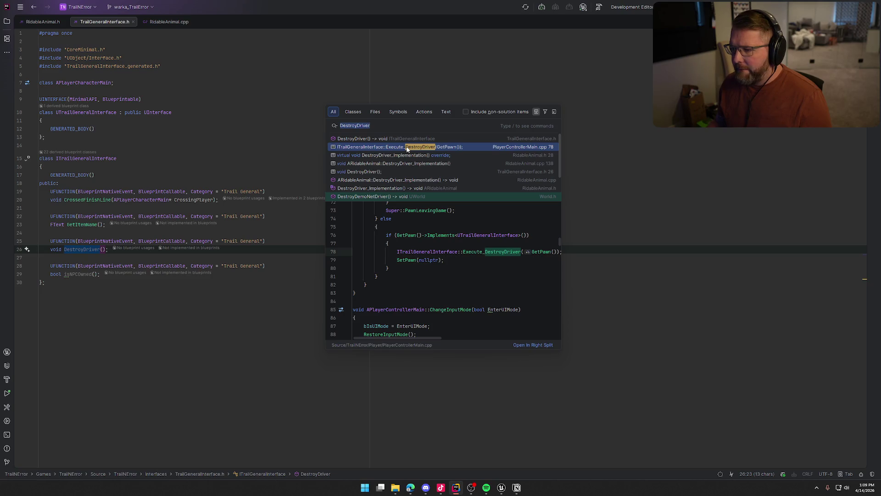
click(387, 147)
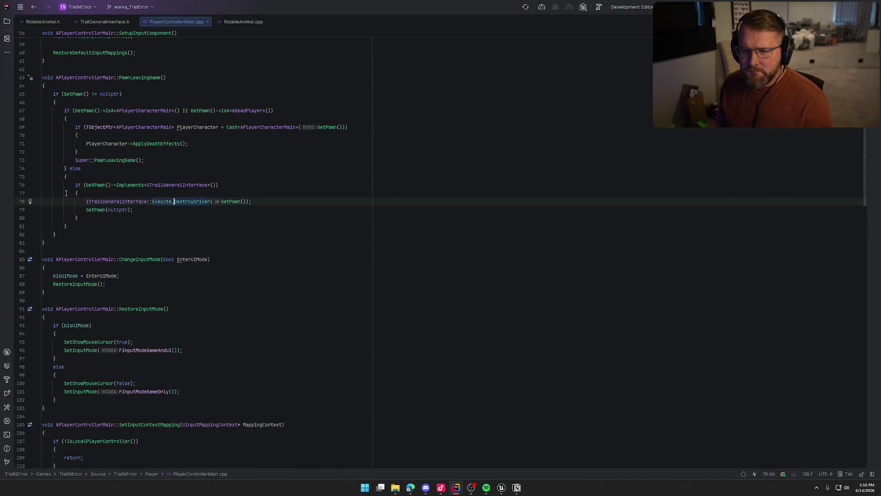
click(167, 184)
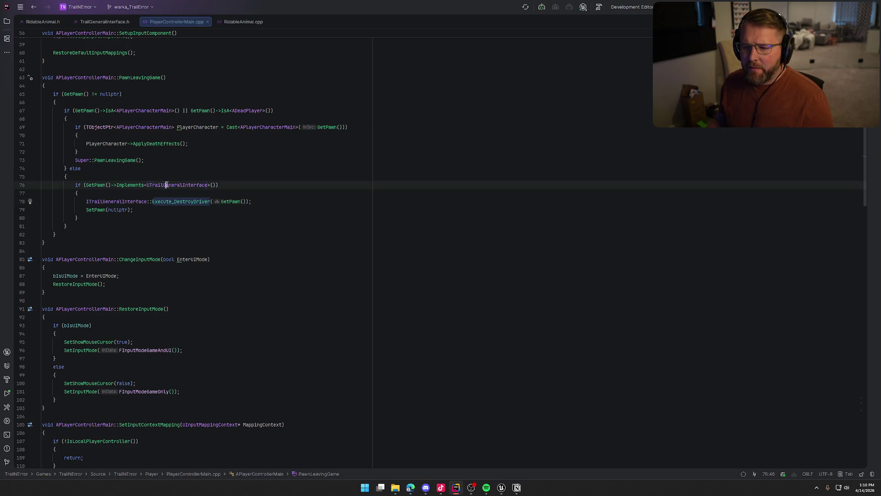
click(246, 202)
drag(86, 202, 140, 210)
click(179, 209)
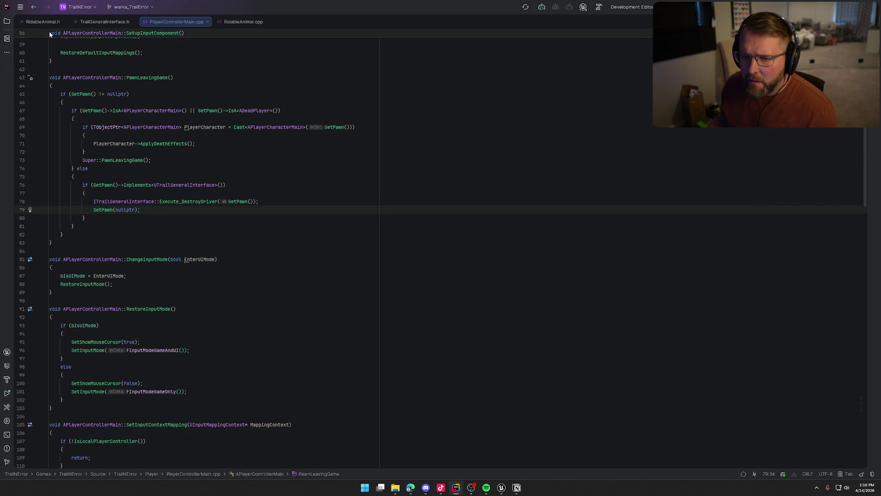
Step: Show RidableAnimal.cpp's DestroyDriver in a split pane beside PlayerControllerMain.cpp
click(238, 23)
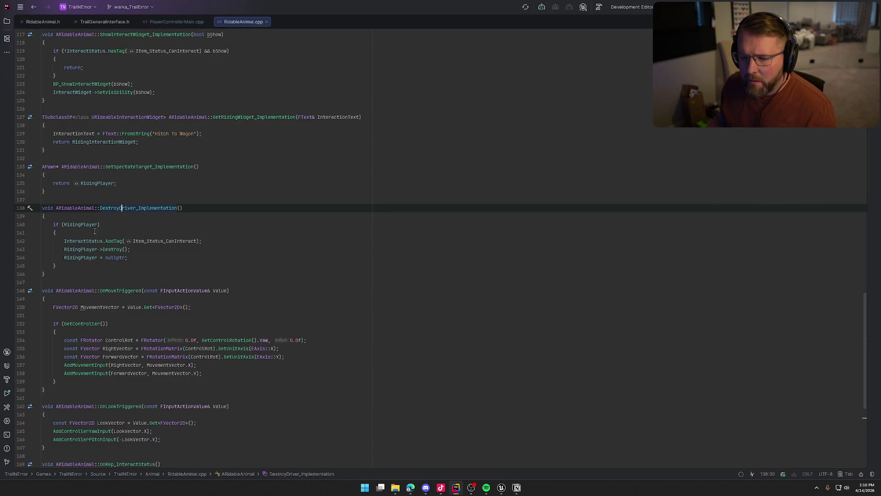
click(56, 224)
shift+click(62, 266)
mouse_move(236, 23)
mouse_down()
mouse_move(505, 207)
mouse_move(461, 208)
mouse_up()
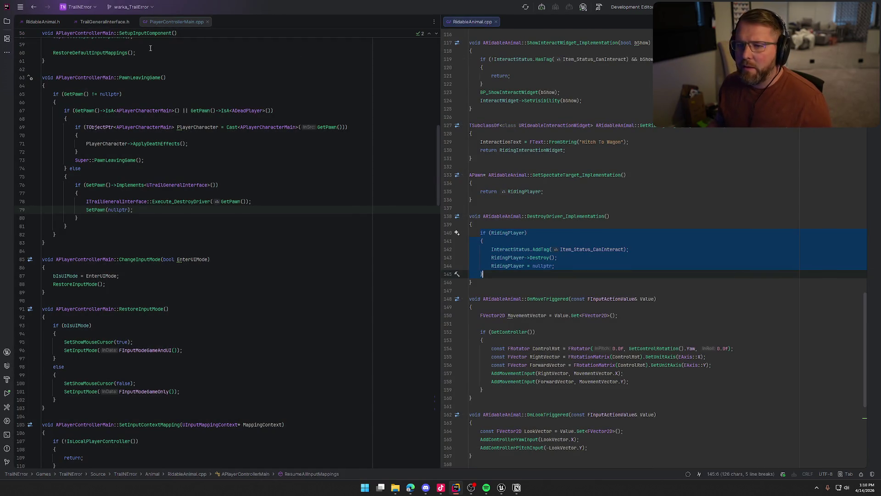
click(251, 111)
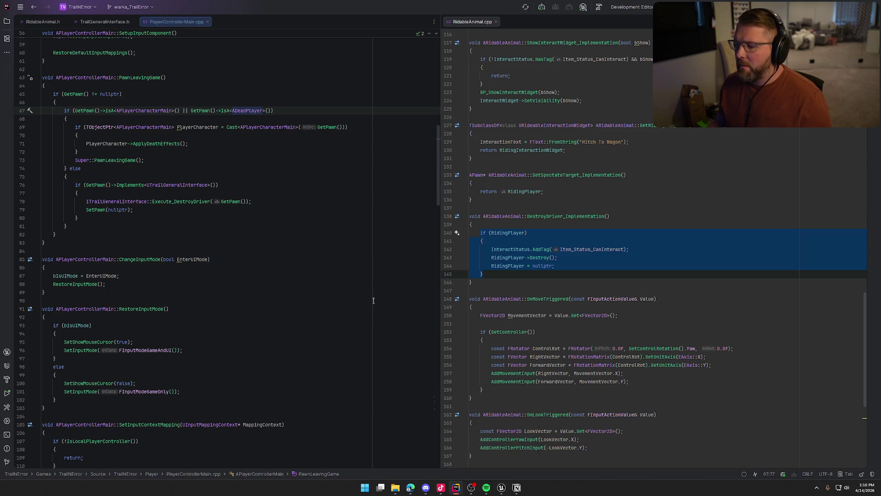
click(501, 487)
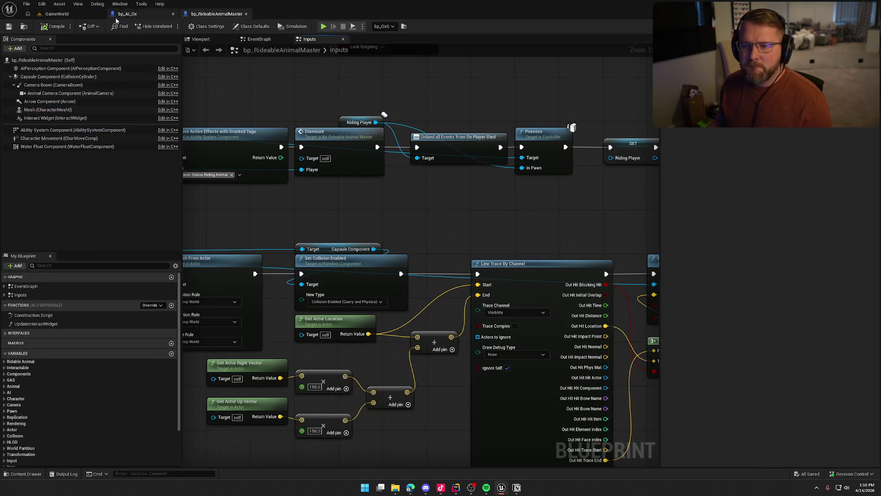
Step: Move bp_WagonDriver from Logic/Interactables into Logic/Wagon, checking out the asset
click(23, 473)
click(30, 402)
click(30, 396)
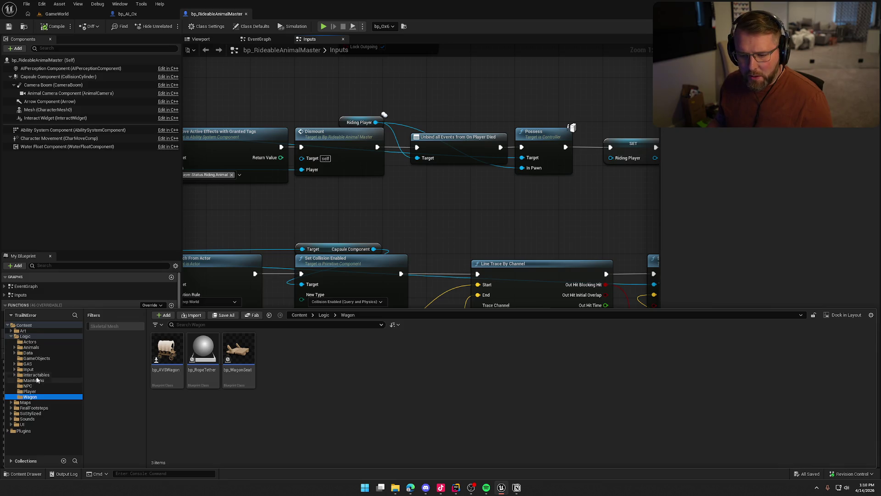
click(37, 374)
click(382, 362)
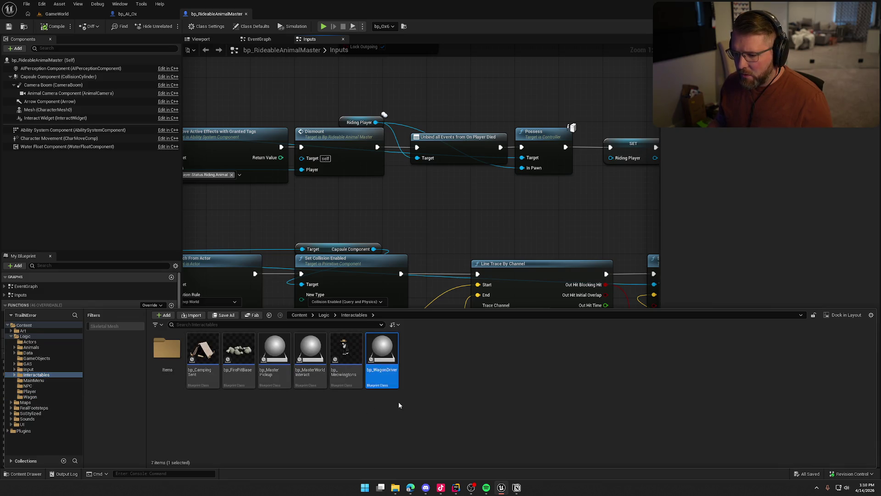
mouse_move(381, 353)
mouse_down()
mouse_move(431, 383)
mouse_move(20, 400)
mouse_move(30, 397)
mouse_up()
click(48, 413)
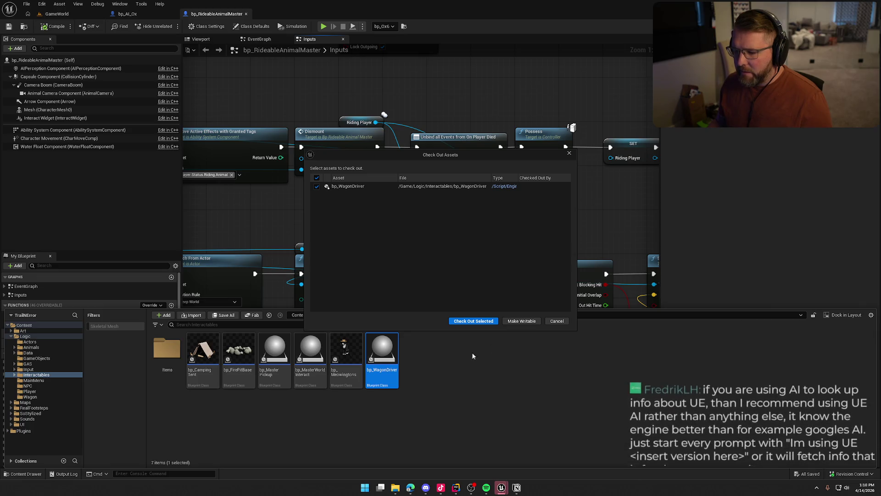
click(477, 321)
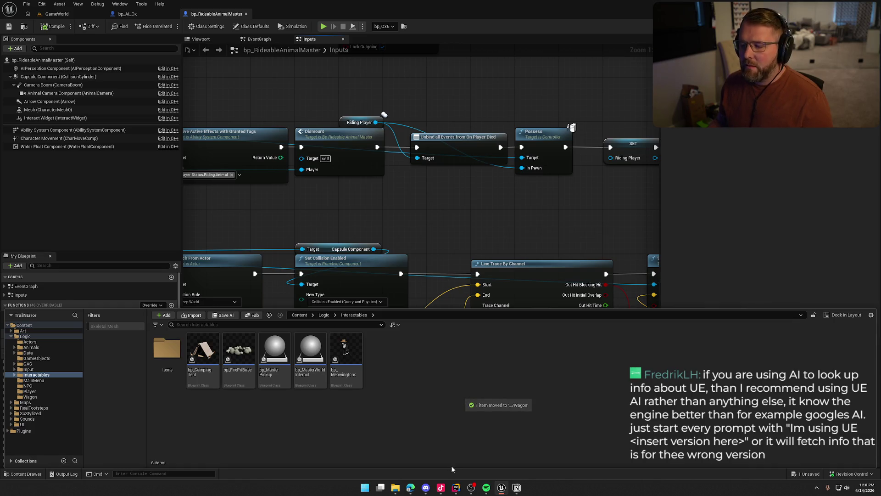
click(32, 397)
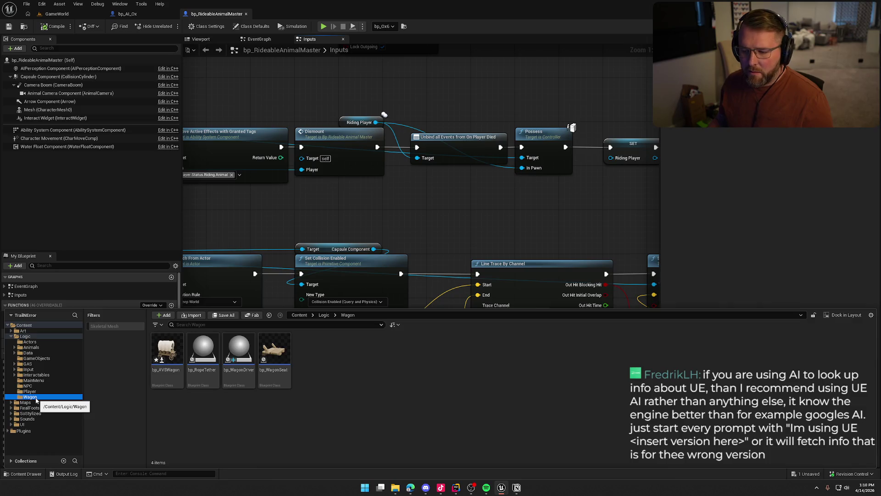
Step: Open bp_WagonDriver's BP_Interact graph and expand the Interfaces > Interactions functions
double_click(274, 348)
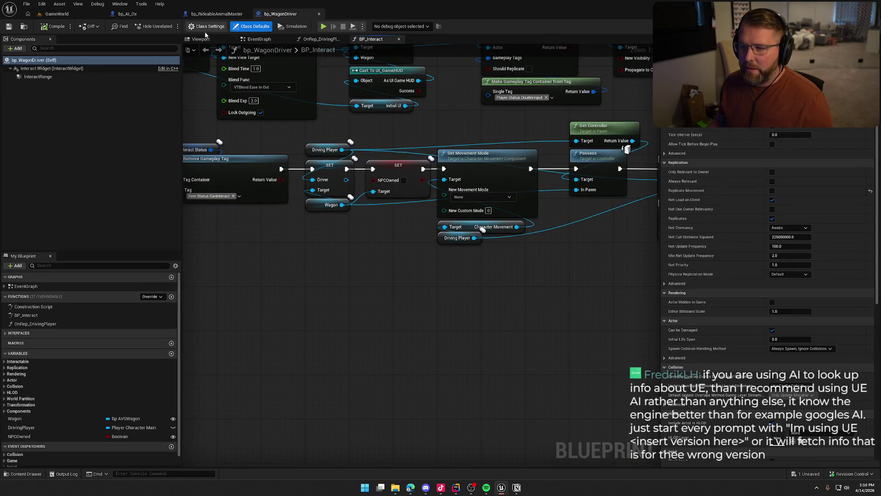
mouse_move(276, 69)
mouse_down()
mouse_move(294, 108)
mouse_move(609, 109)
mouse_move(715, 124)
mouse_move(603, 129)
mouse_up()
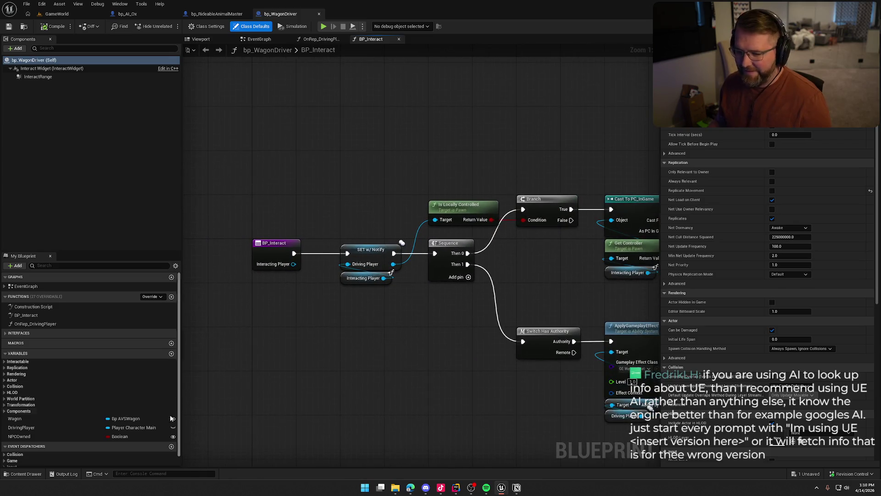
click(20, 333)
click(18, 341)
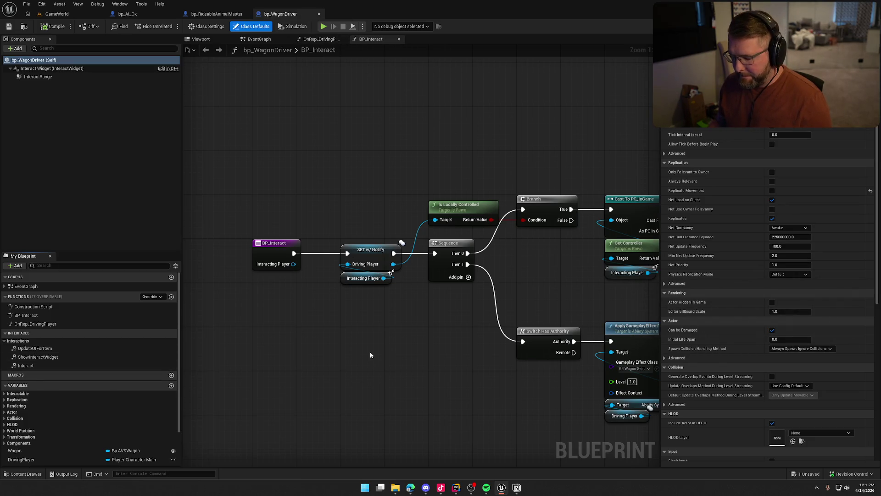
scroll(73, 412, down, 2)
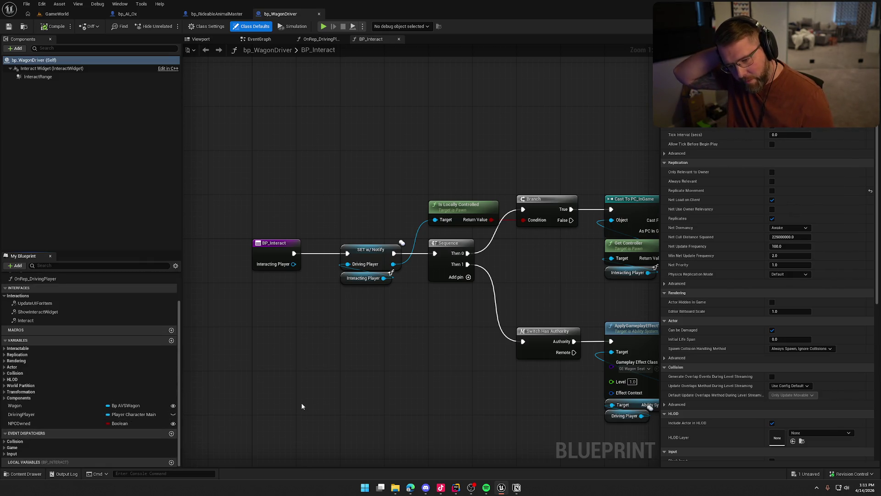
key(alt+Tab)
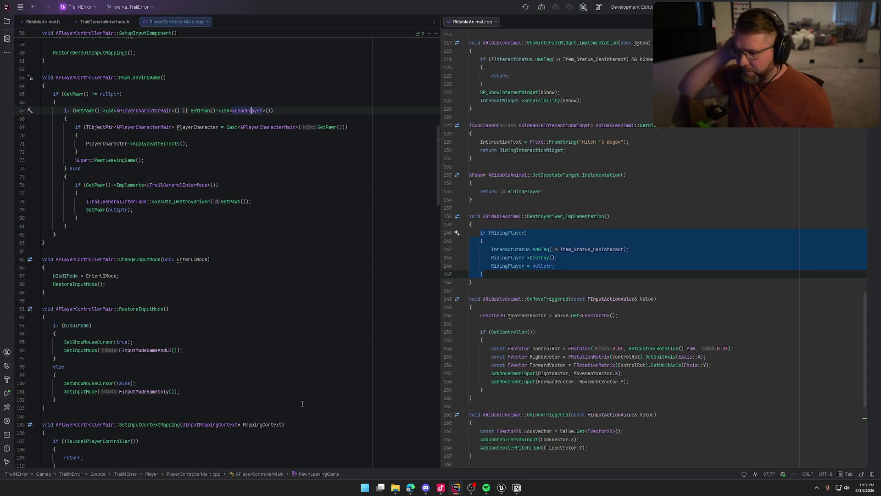
Step: Review the RidingPlayer check and nullptr reset on lines 140–144 of RidableAnimal.cpp, then return to Unreal
click(506, 232)
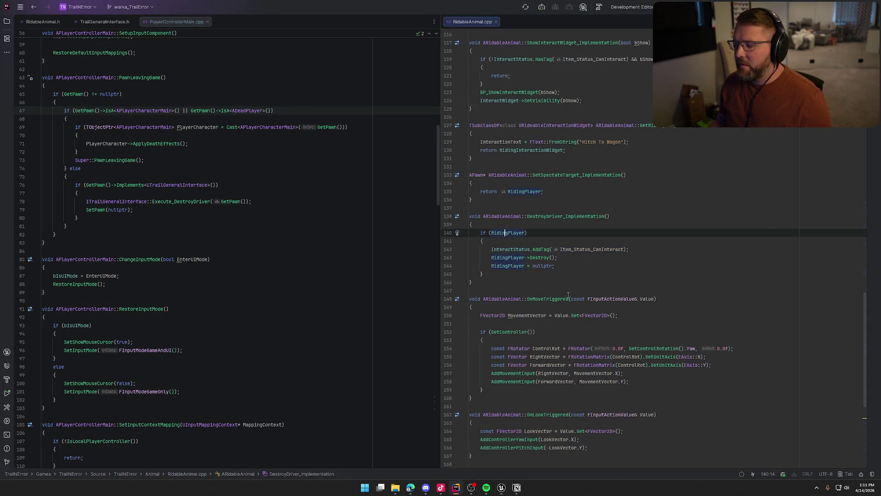
click(567, 275)
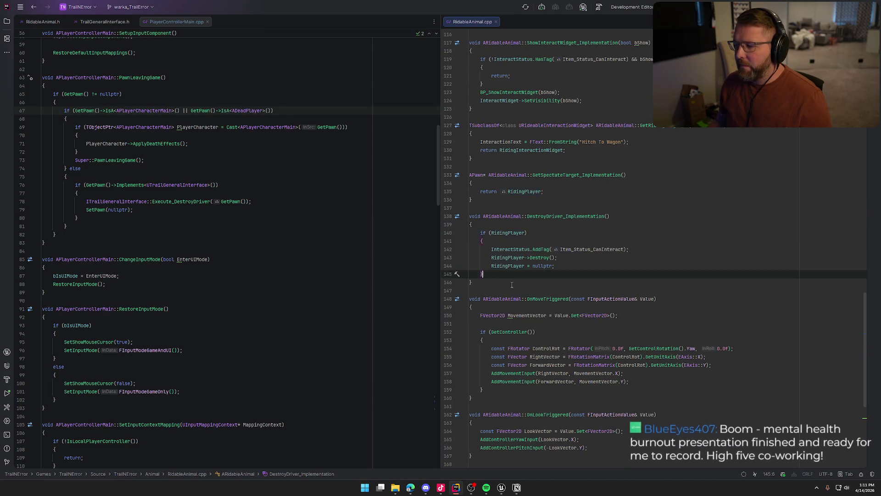
click(579, 265)
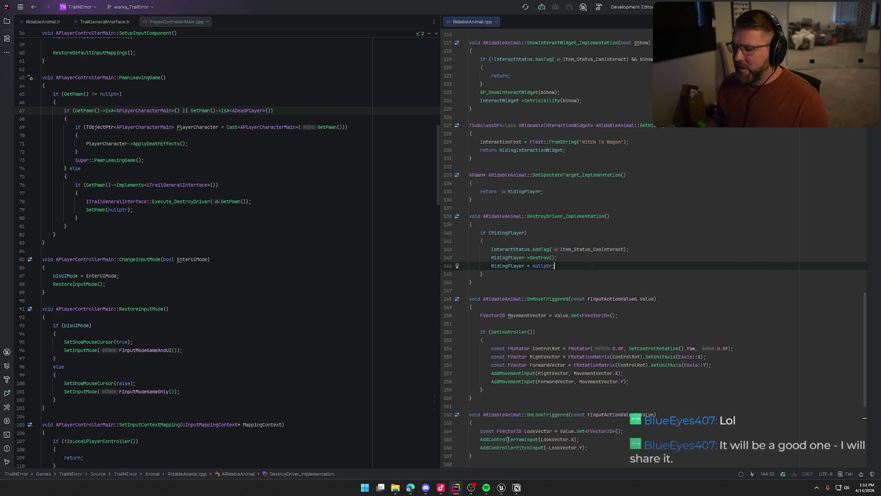
key(alt+Tab)
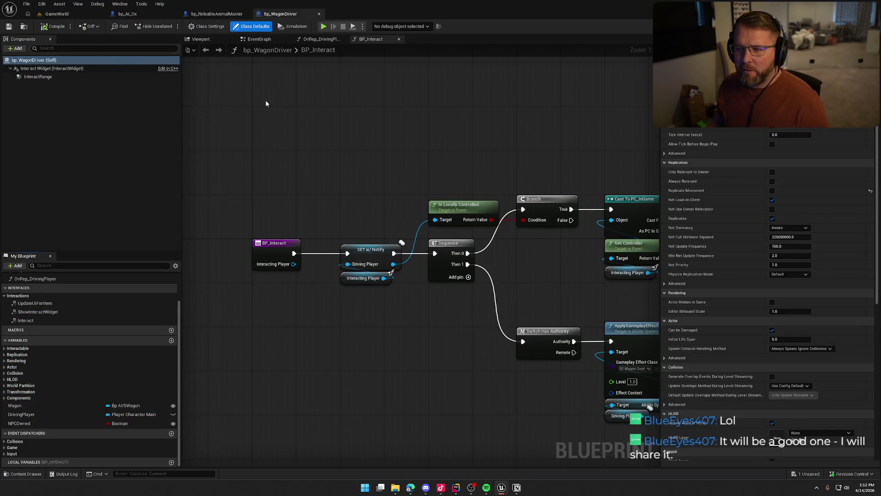
Step: Open bp_WagonSeat and its OnRep_SittingPlayer function from the Riding interface
key(ctrl+space)
double_click(274, 350)
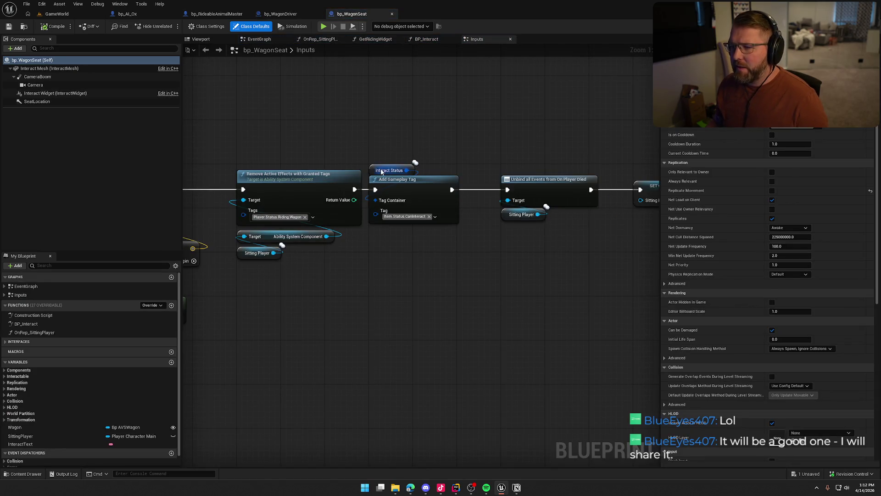
click(5, 342)
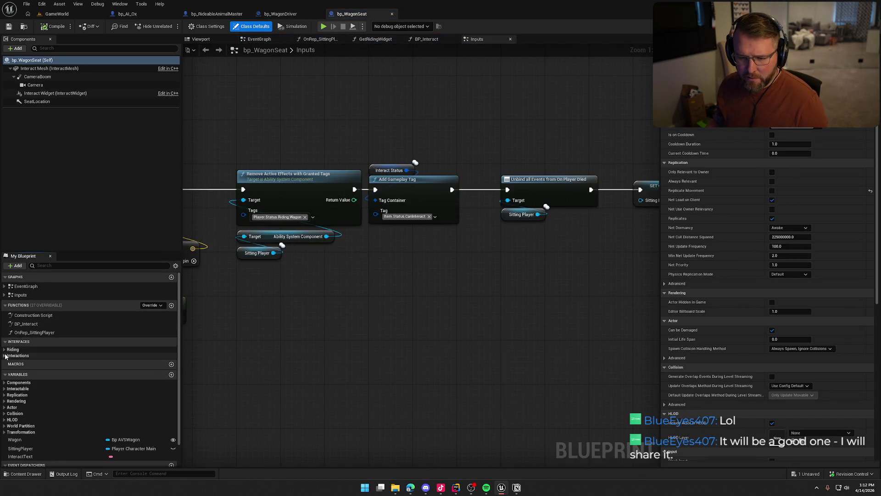
click(5, 350)
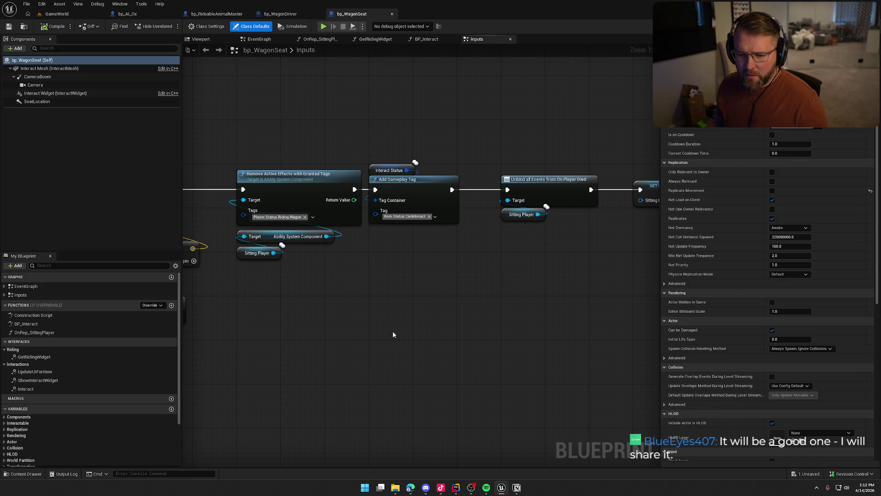
double_click(41, 332)
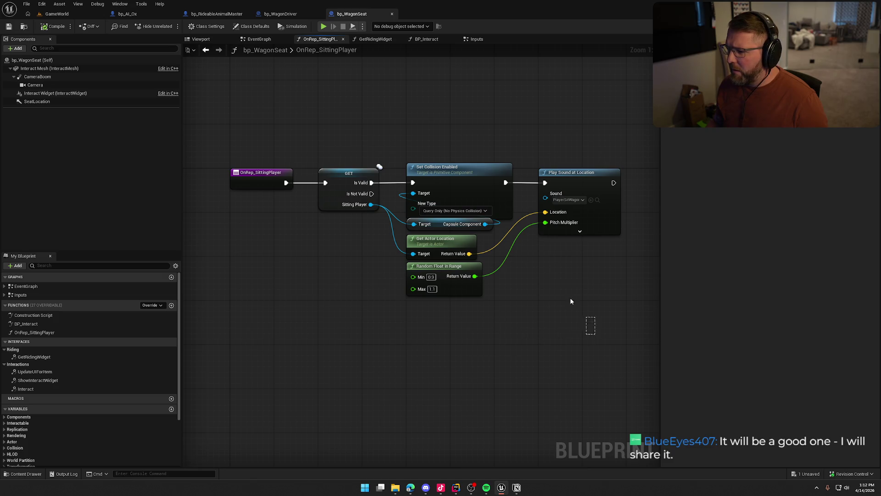
mouse_move(336, 118)
mouse_down()
mouse_move(346, 120)
mouse_move(359, 88)
mouse_up()
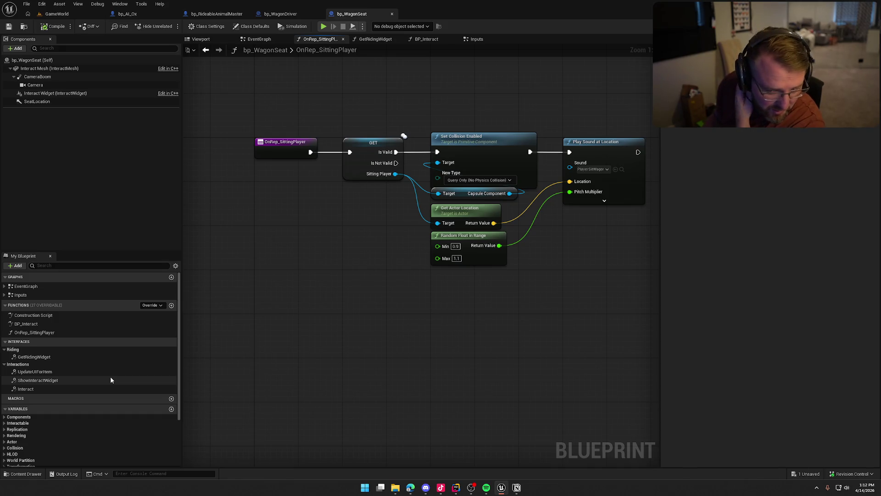
Step: Expand the EventGraph list and jump to the Player In Seat Died event
click(4, 294)
click(4, 286)
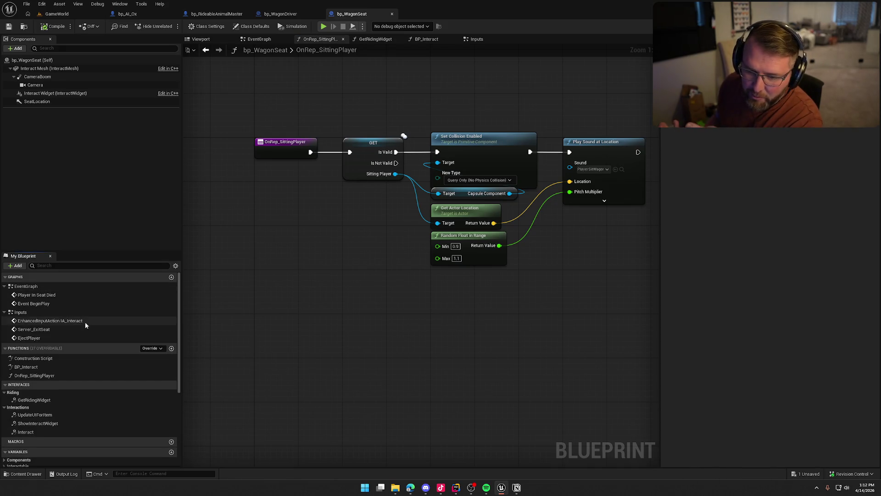
double_click(44, 295)
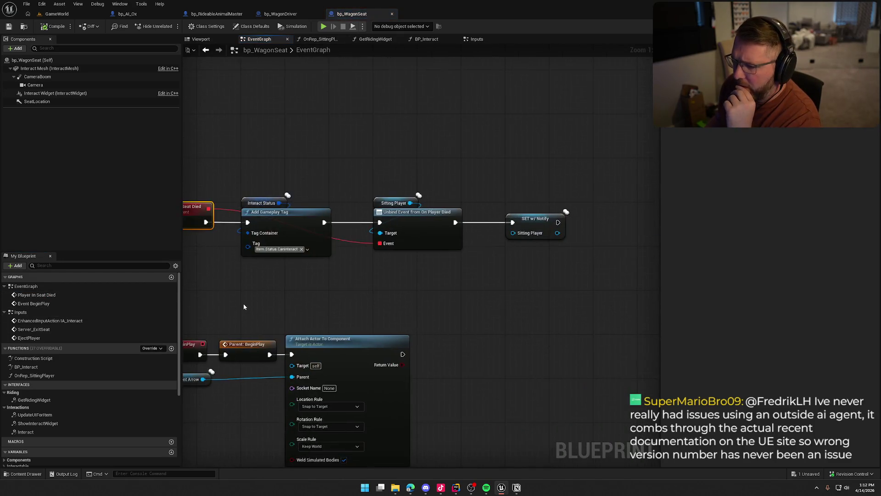
Step: Pan bp_WagonSeat's event graph, then switch to the bp_WagonDriver BP_Interact graph
click(263, 271)
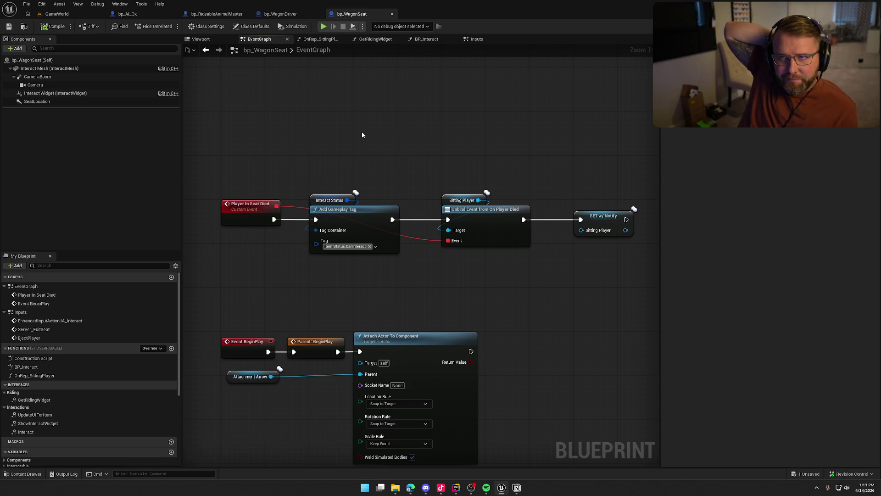
mouse_move(480, 282)
mouse_down()
mouse_move(475, 246)
mouse_move(512, 188)
mouse_up()
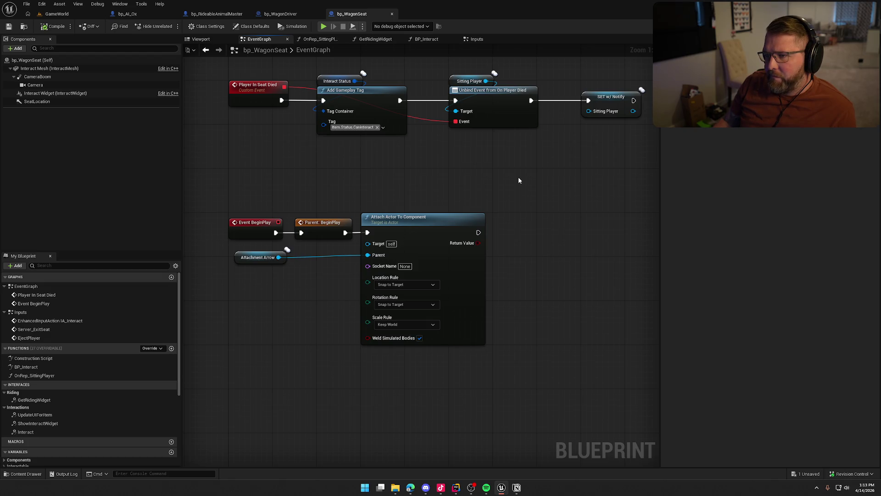
click(280, 14)
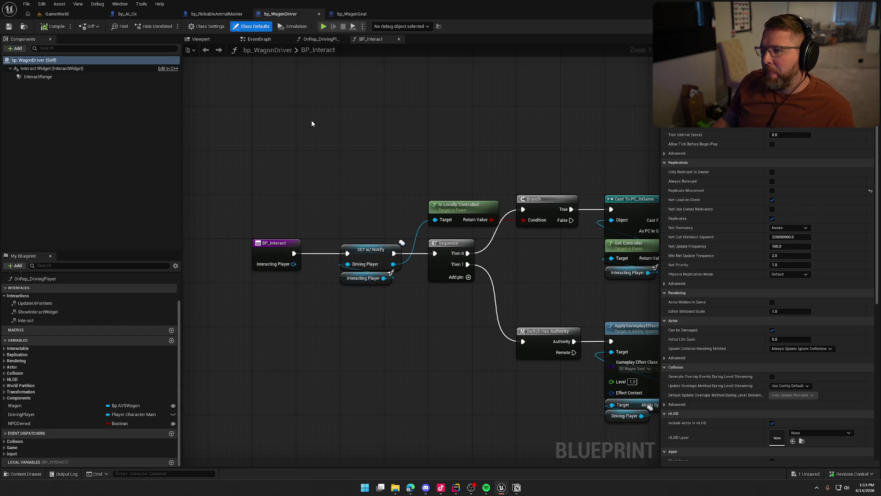
Step: Return to bp_WagonSeat and briefly open and close bp_MasterWorldInteract
click(351, 14)
mouse_move(422, 210)
mouse_down()
mouse_move(439, 294)
mouse_move(441, 280)
mouse_up()
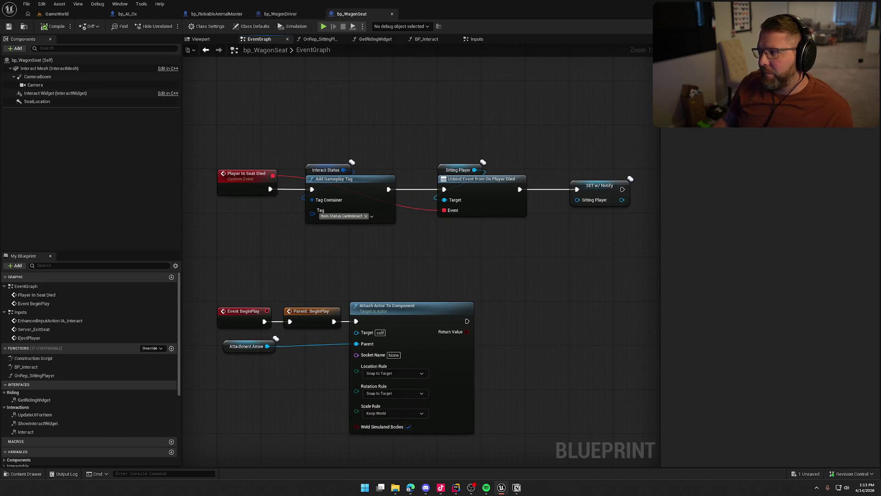
double_click(311, 310)
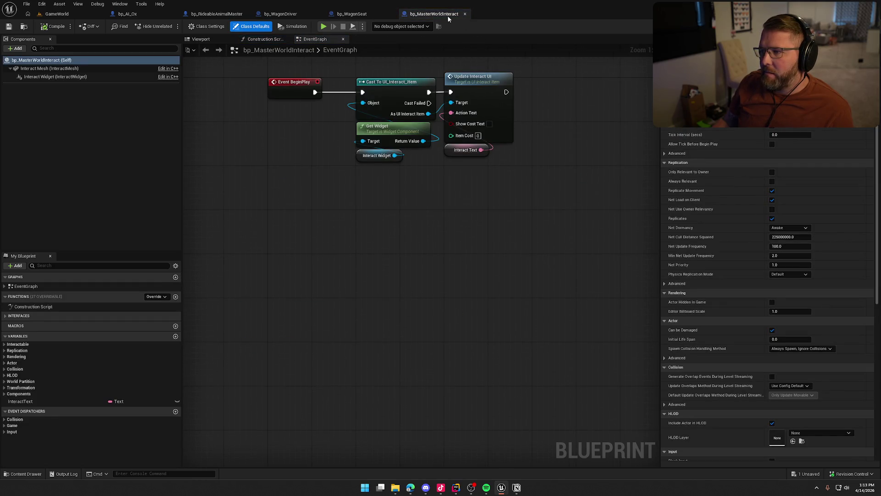
click(465, 14)
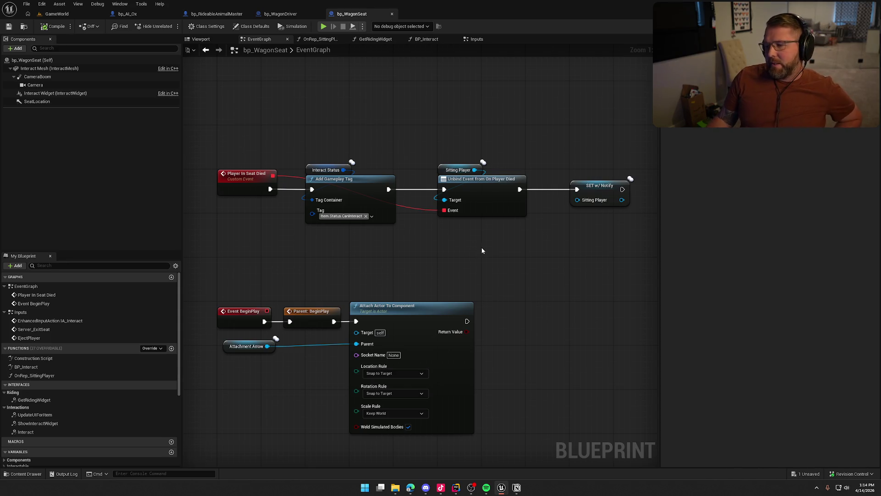
Step: Pan the EventGraph and select OnRep_SittingPlayer in My Blueprint
mouse_move(482, 250)
mouse_down()
mouse_move(486, 225)
mouse_move(480, 252)
mouse_up()
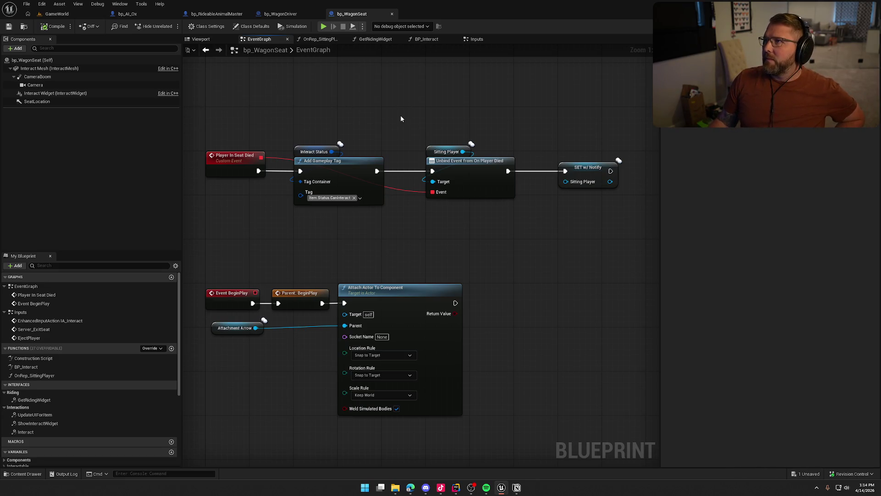
drag(386, 120, 382, 104)
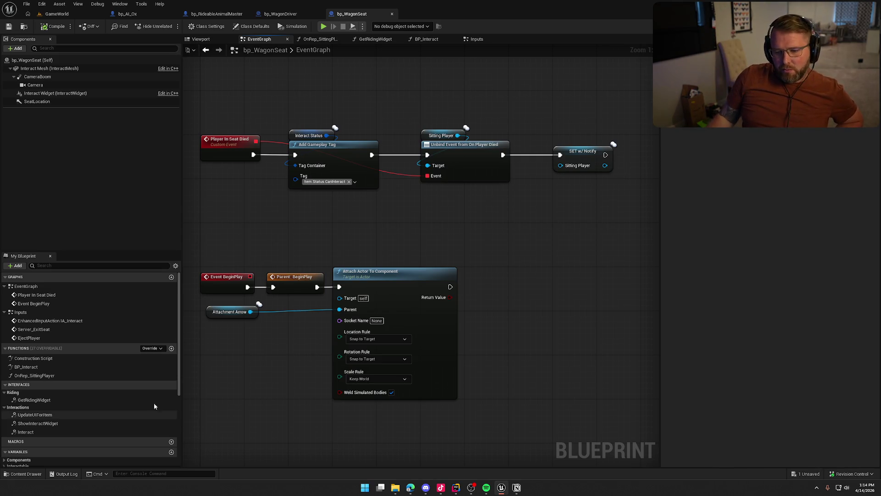
click(43, 376)
scroll(76, 389, down, 2)
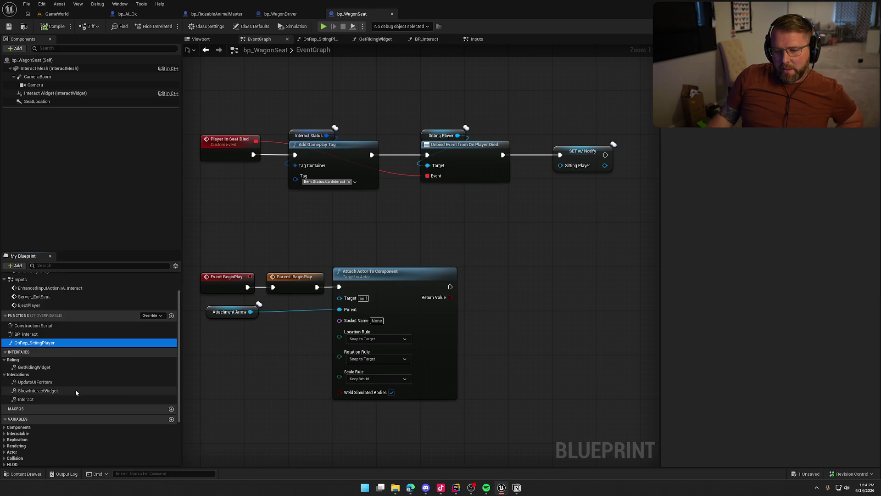
Step: Open OnRep_SittingPlayer, then add and delete an Event ShowInteractWidget node
double_click(51, 343)
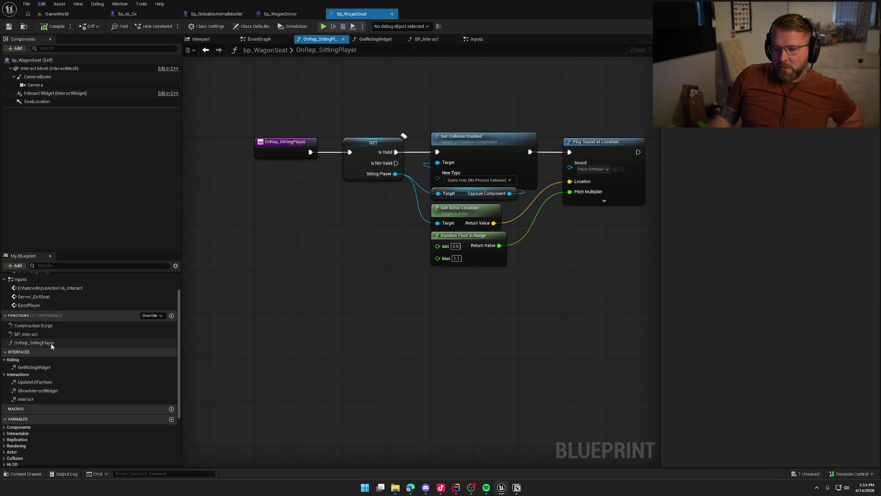
mouse_move(340, 163)
mouse_down()
mouse_move(421, 296)
mouse_move(314, 266)
mouse_up()
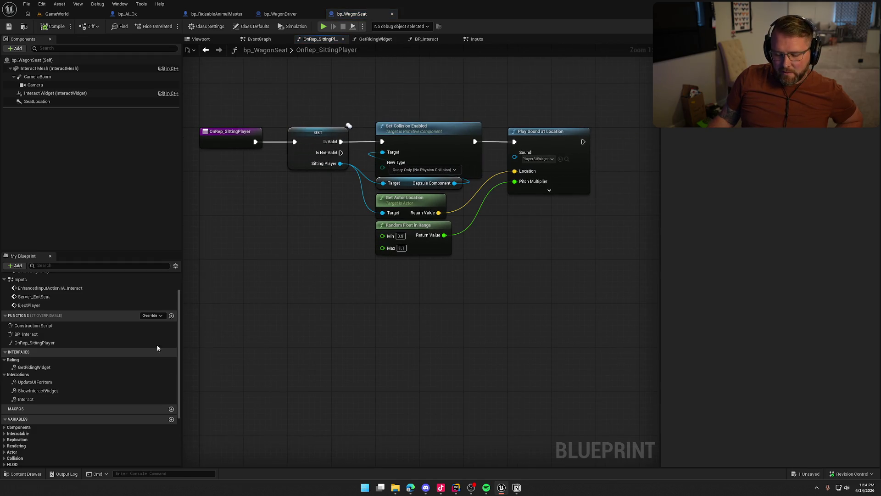
double_click(56, 391)
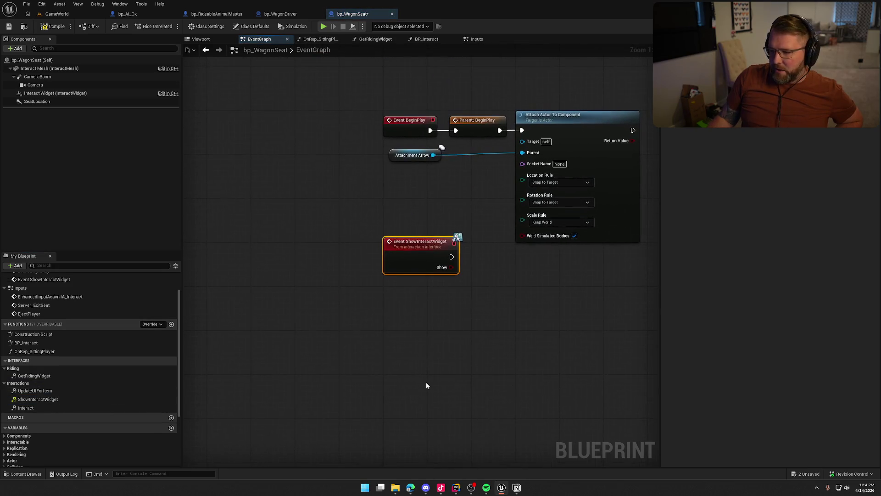
key(Delete)
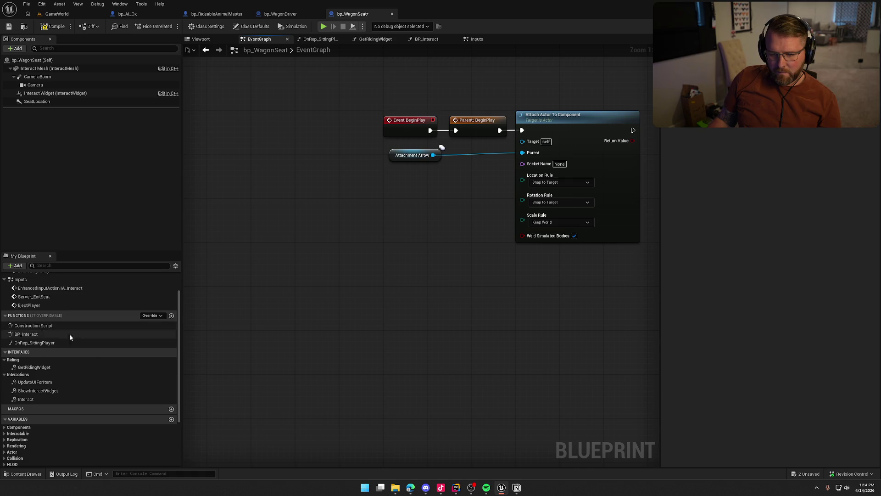
Step: Save all modified blueprints, bringing up the Check Out Assets prompt
scroll(69, 335, up, 1)
scroll(78, 341, up, 1)
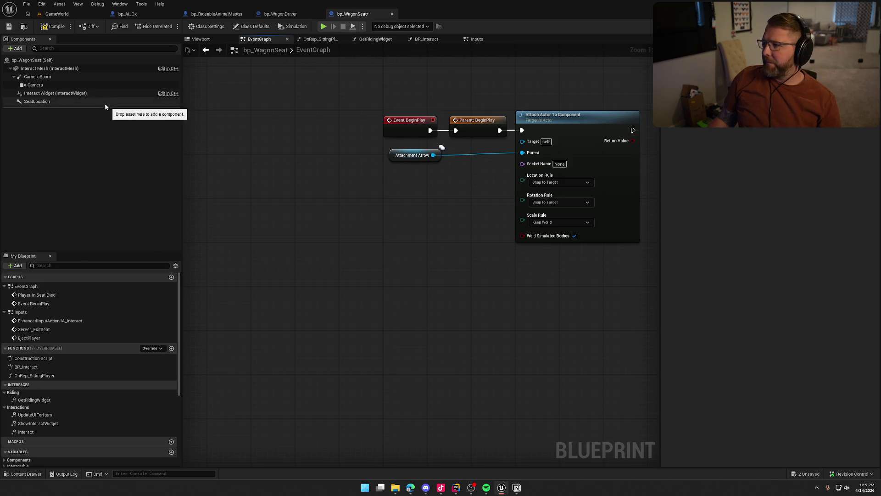
key(ctrl+shift+s)
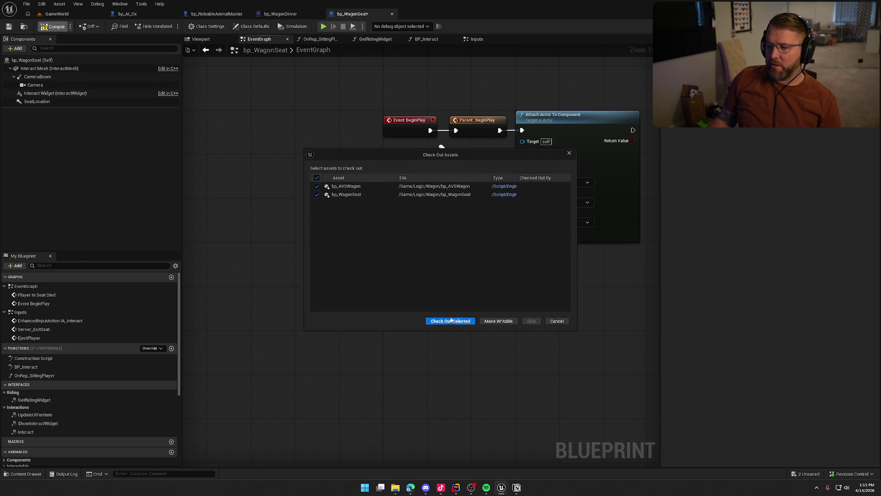
Step: Confirm saving the checked-out packages and bring the Player In Seat Died nodes into view
key(Return)
drag(370, 263, 377, 427)
drag(372, 297, 219, 252)
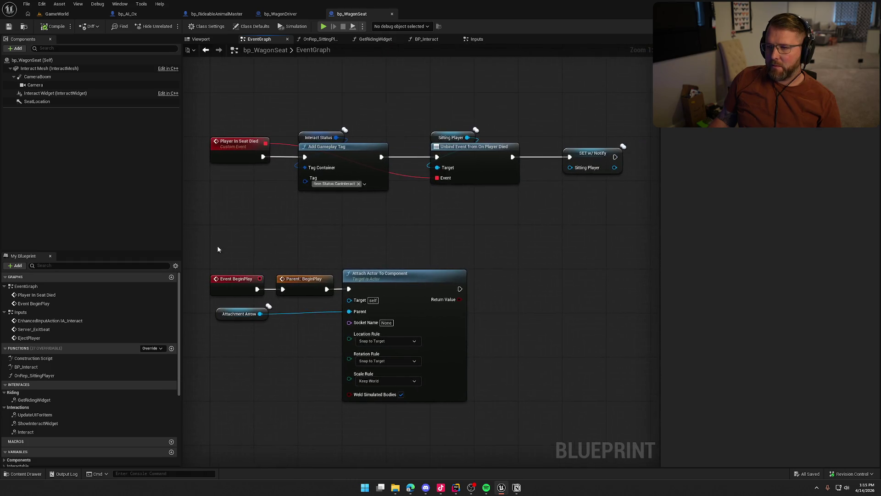
Step: Review the GetRidingWidget, BP_Interact and Inputs graphs, including the EjectPlayer and Server_ExitSeat nodes
click(367, 40)
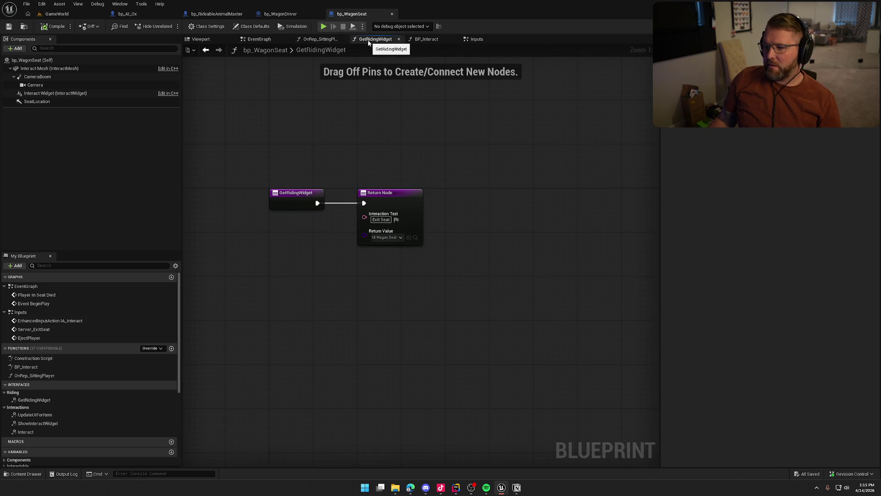
click(425, 40)
drag(436, 119, 628, 102)
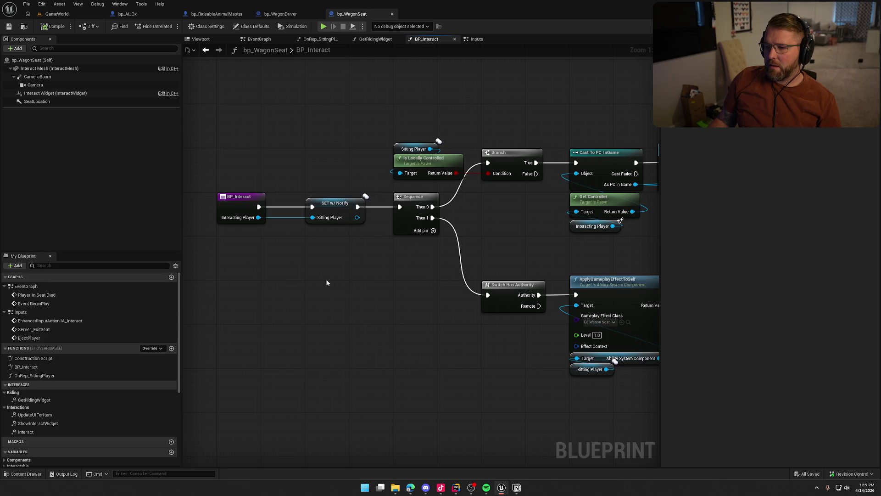
mouse_move(413, 291)
mouse_down()
mouse_move(304, 305)
mouse_move(387, 356)
mouse_move(590, 344)
mouse_move(514, 362)
mouse_up()
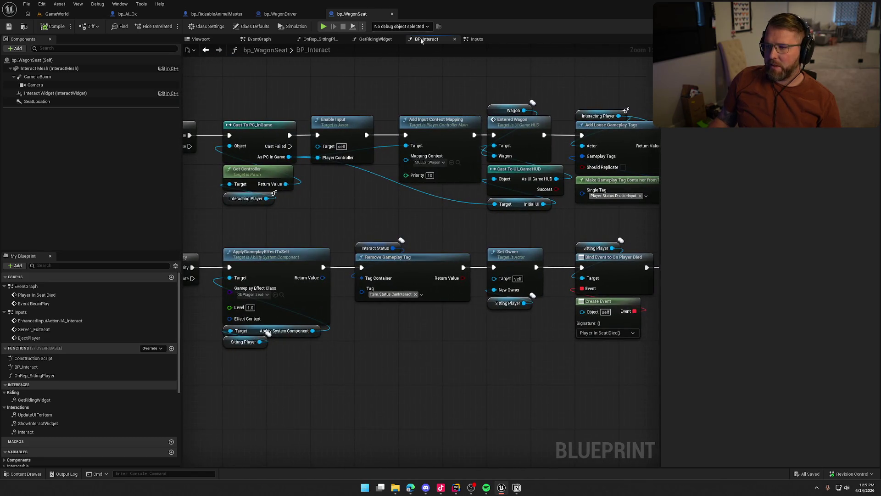
click(477, 39)
mouse_move(268, 126)
mouse_down()
mouse_move(471, 103)
mouse_move(475, 204)
mouse_move(568, 275)
mouse_up()
drag(429, 314, 397, 205)
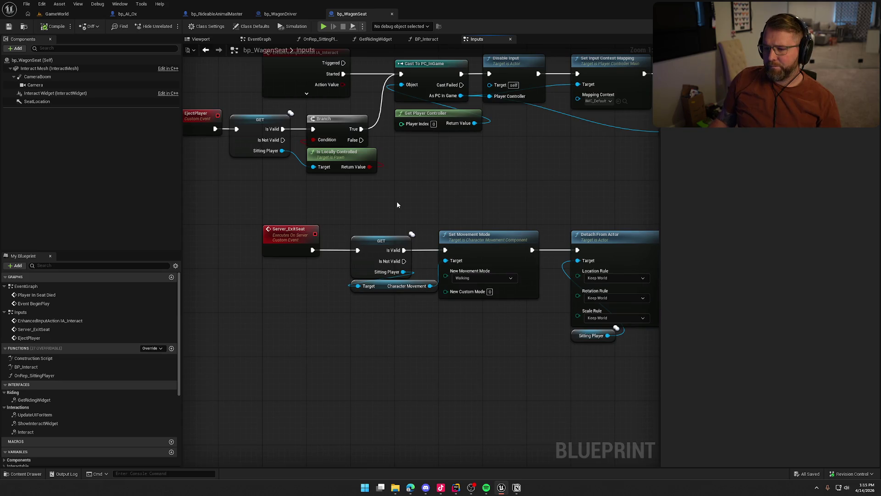
Step: Browse to the asset folder, open bp_AVSWagon, and switch to Rider
click(24, 26)
double_click(166, 349)
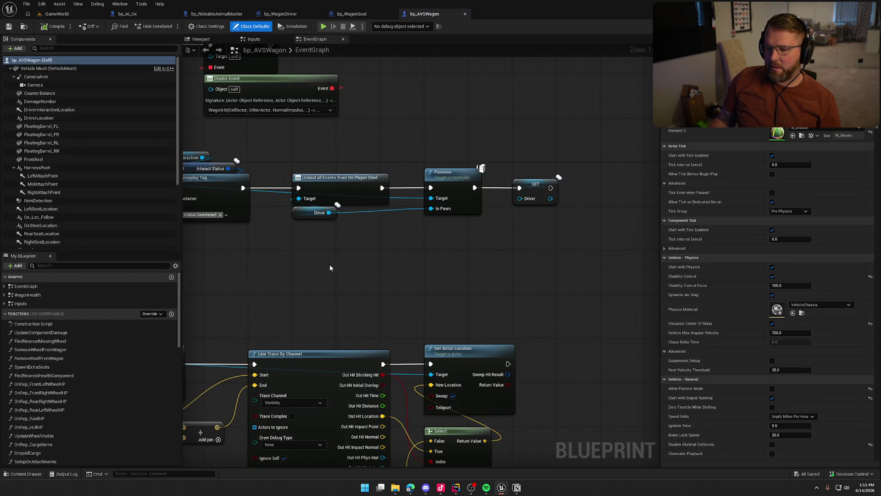
click(456, 487)
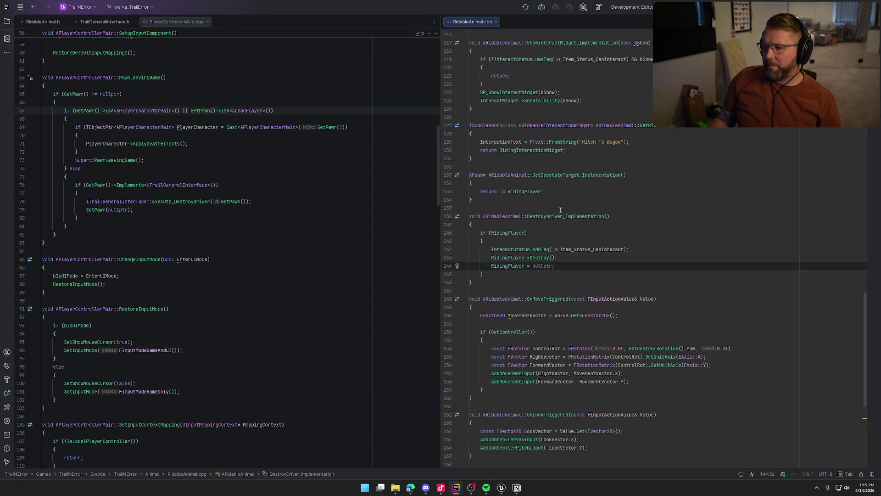
Step: Move PlayerControllerMain.cpp to the right pane and jump to the ApplyDeathEffects definition
click(167, 22)
mouse_move(186, 21)
mouse_down()
mouse_move(541, 30)
mouse_move(524, 243)
mouse_up()
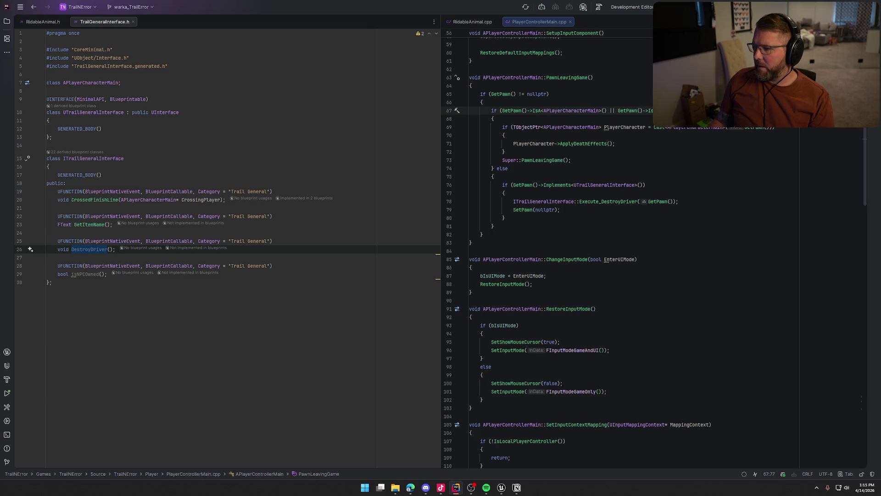
click(495, 94)
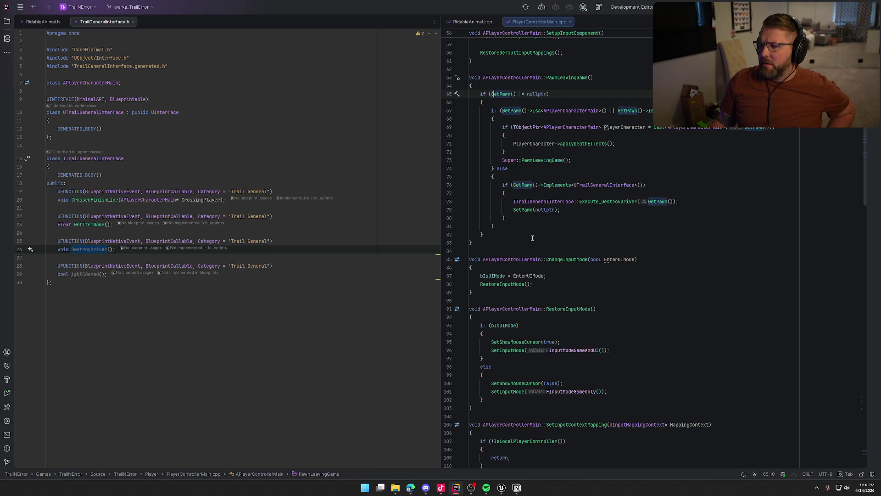
ctrl+click(580, 143)
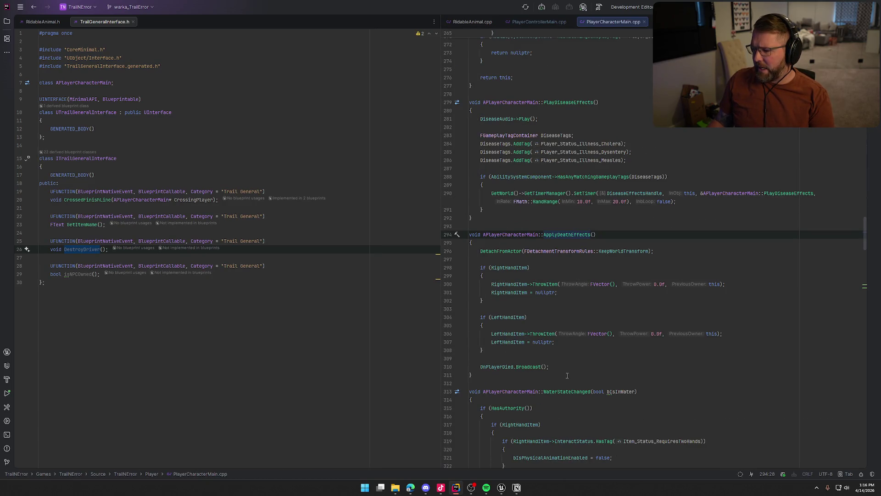
Step: Inspect the OnPlayerDied.Broadcast call on line 310 of ApplyDeathEffects
click(499, 367)
click(526, 366)
click(532, 366)
click(576, 363)
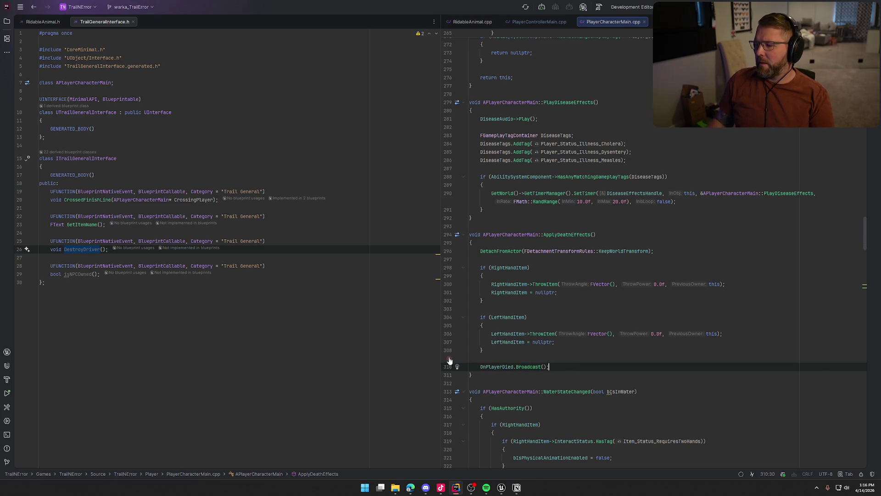
shift+click(482, 366)
Step: Navigate back to RidableAnimal::DestroyDriver_Implementation, then return to Unreal
key(ctrl+x)
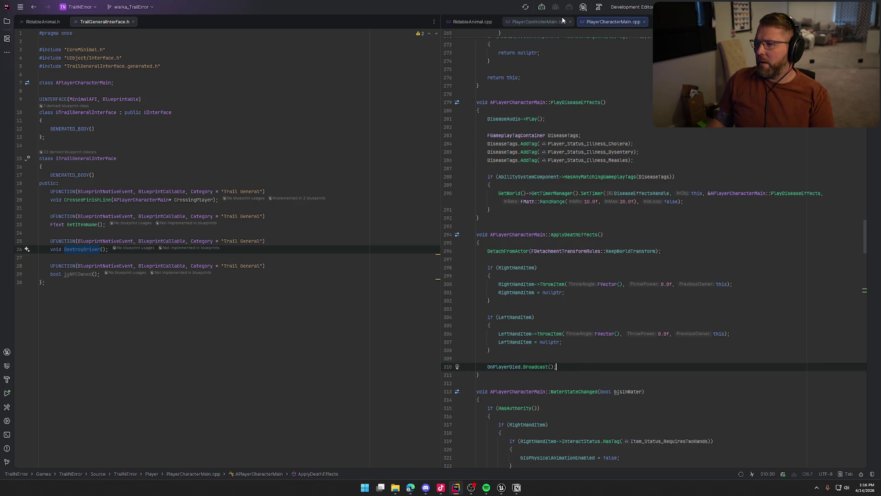
key(ctrl+alt+Left)
key(ctrl+alt+Left)
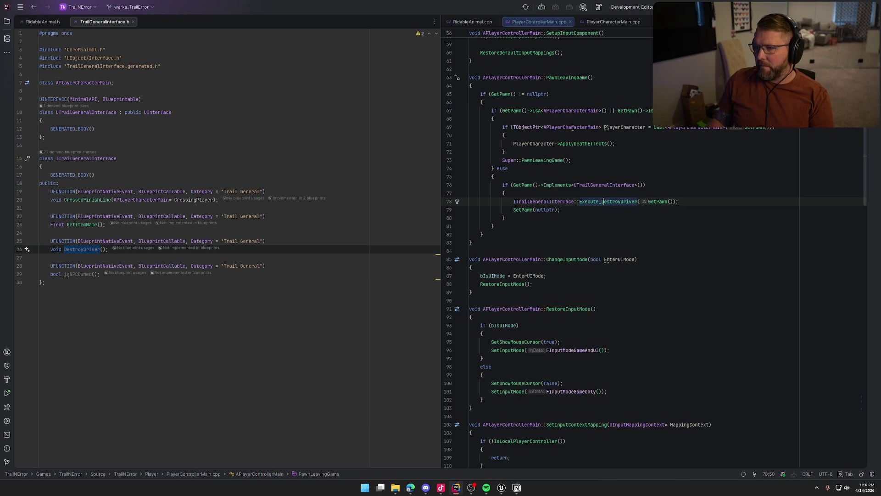
key(ctrl+alt+Left)
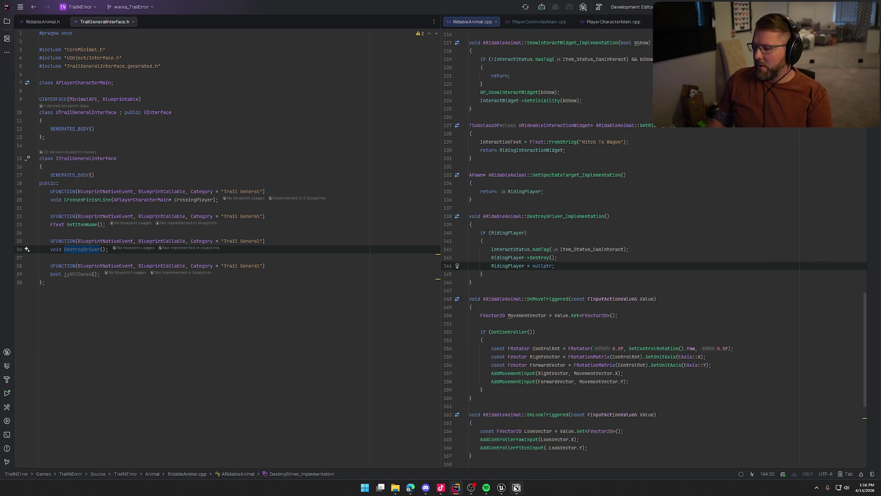
click(516, 487)
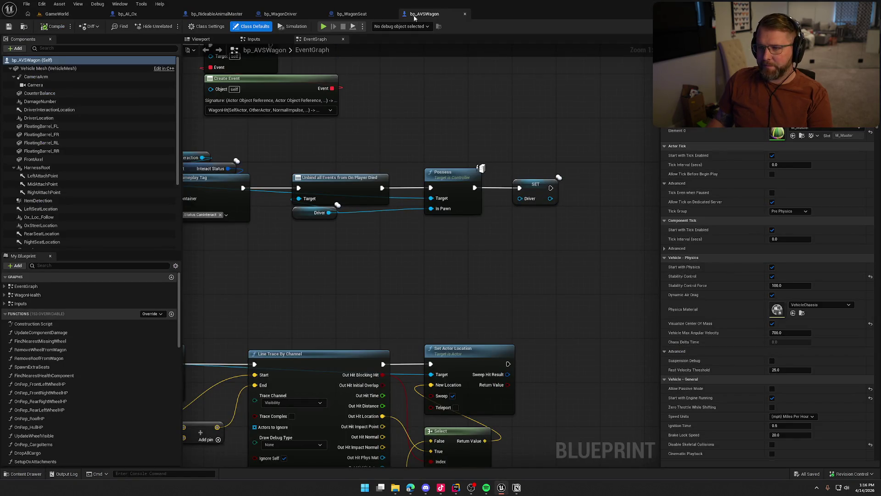
Step: Add Trail General Interface to bp_WagonDriver's Implemented Interfaces in Class Settings, searching 'tr'
click(280, 14)
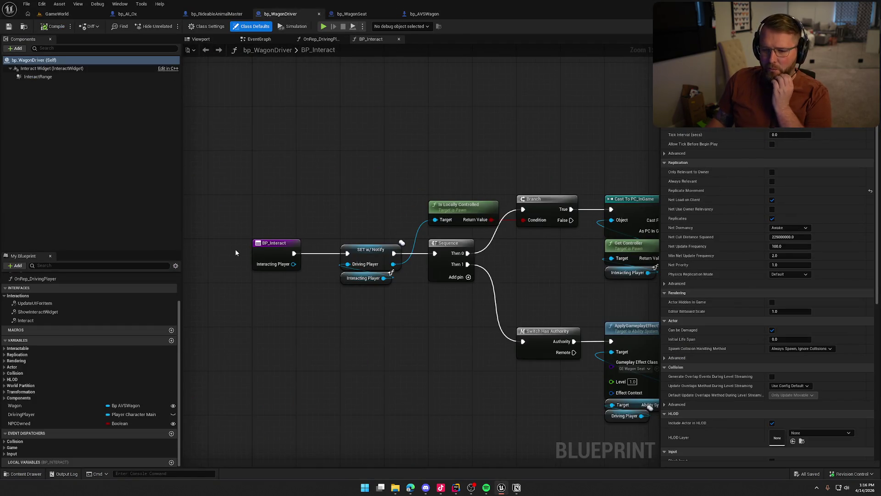
scroll(97, 336, up, 2)
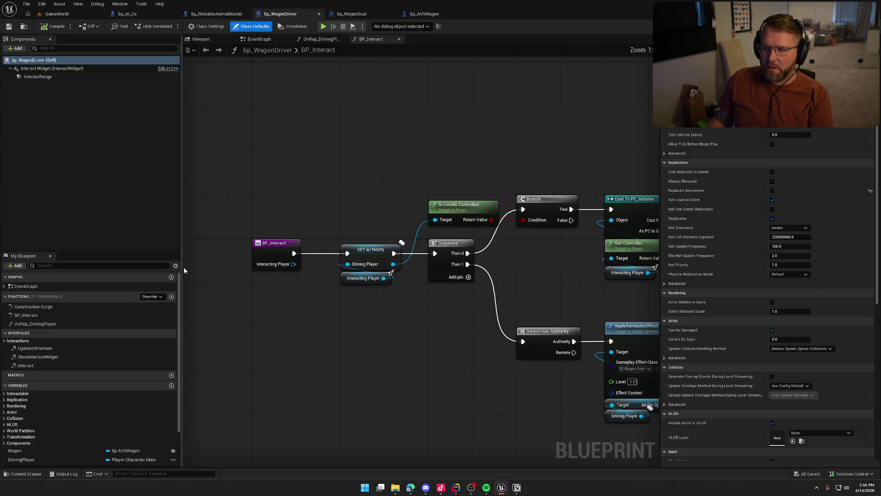
click(206, 26)
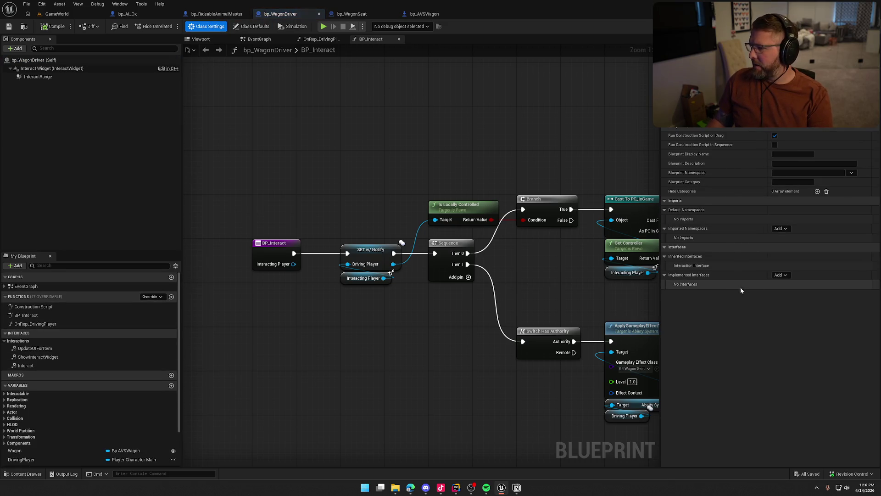
click(779, 275)
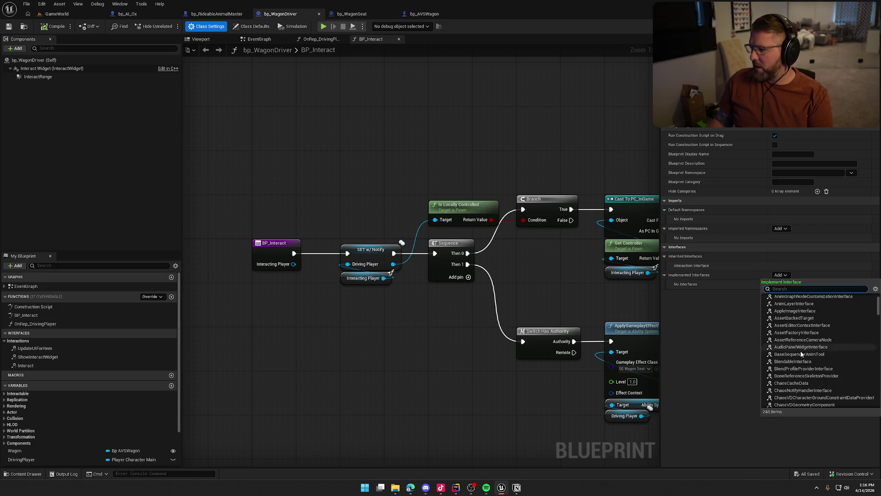
text(tra)
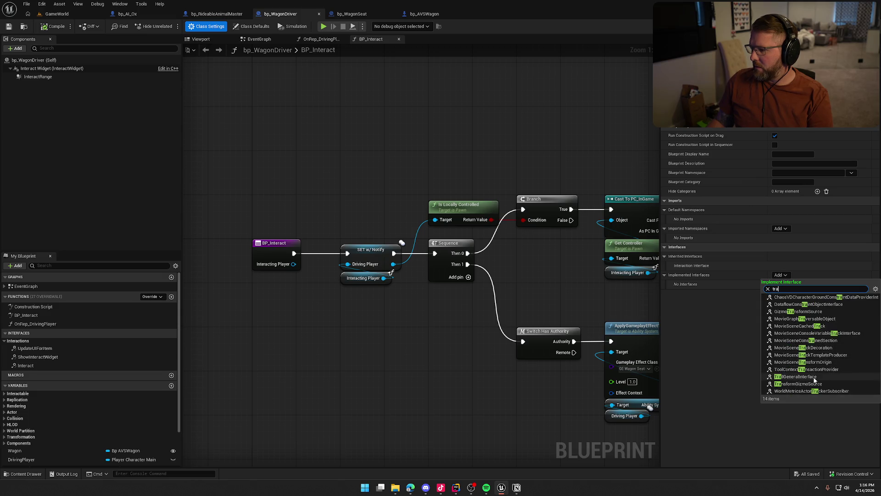
click(825, 382)
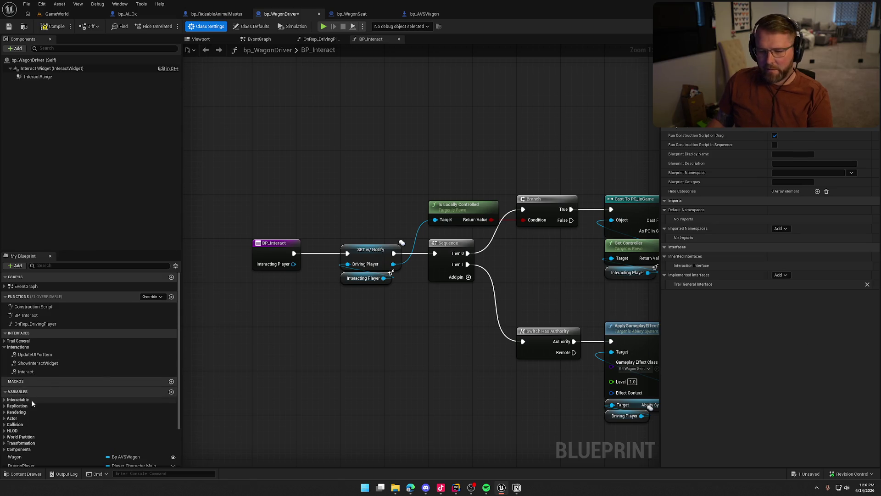
click(5, 341)
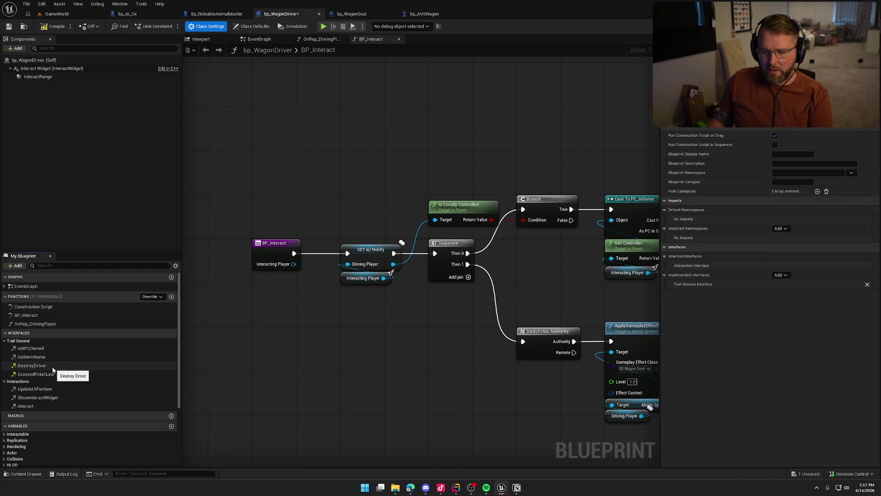
Step: Add an Event DestroyDriver node below Driver Died in bp_WagonDriver's graph
double_click(32, 365)
drag(281, 238, 281, 228)
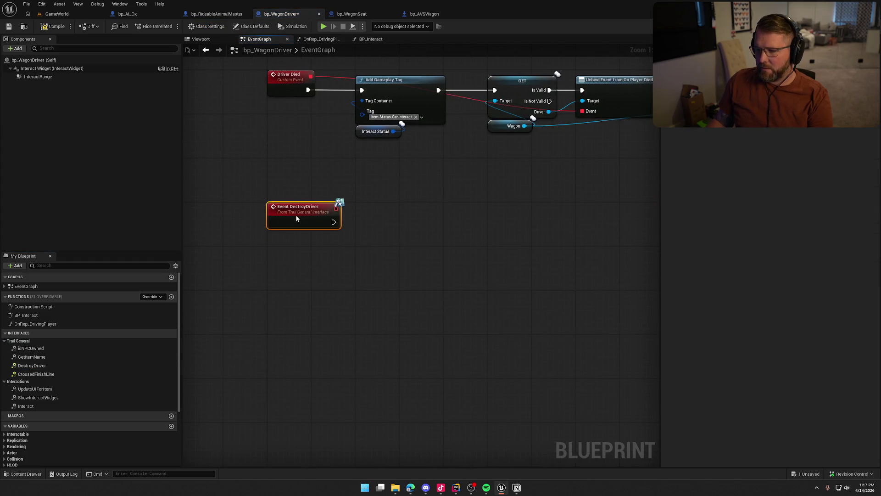
click(342, 325)
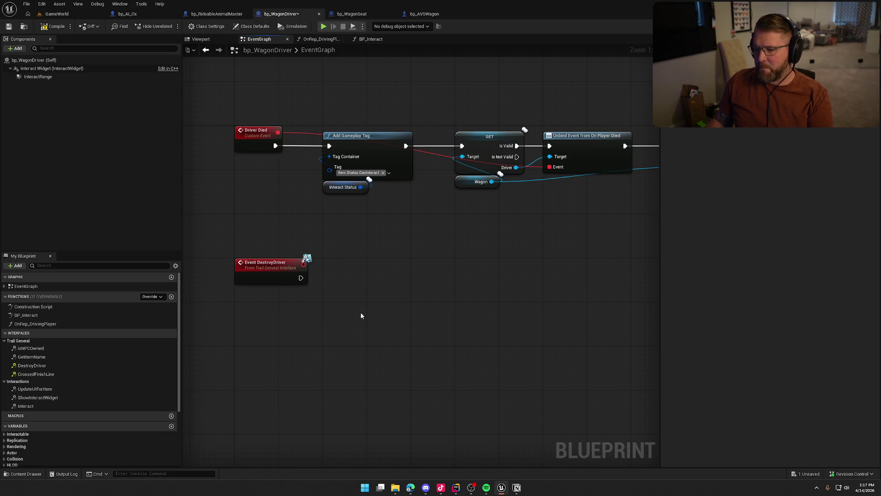
key(alt+Tab)
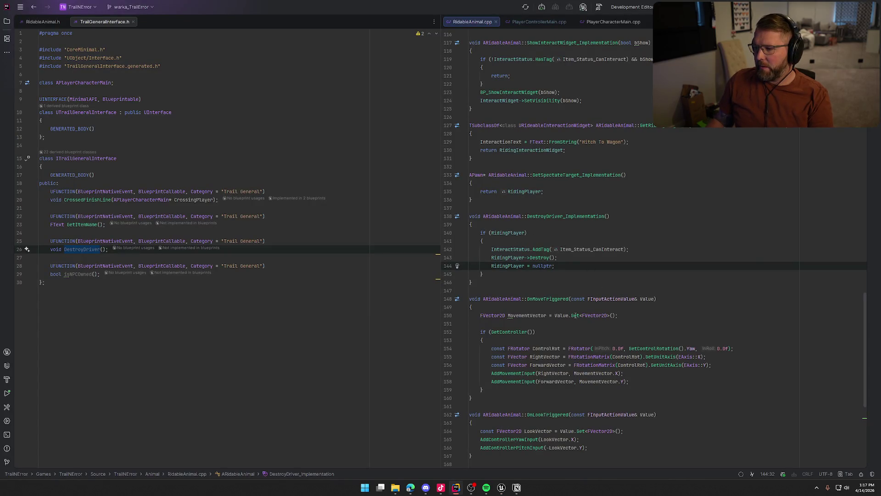
key(alt+Tab)
Step: Place a Driving Player getter, convert it to a validated get, and wire DestroyDriver into it
right_click(342, 302)
click(210, 376)
scroll(92, 380, down, 4)
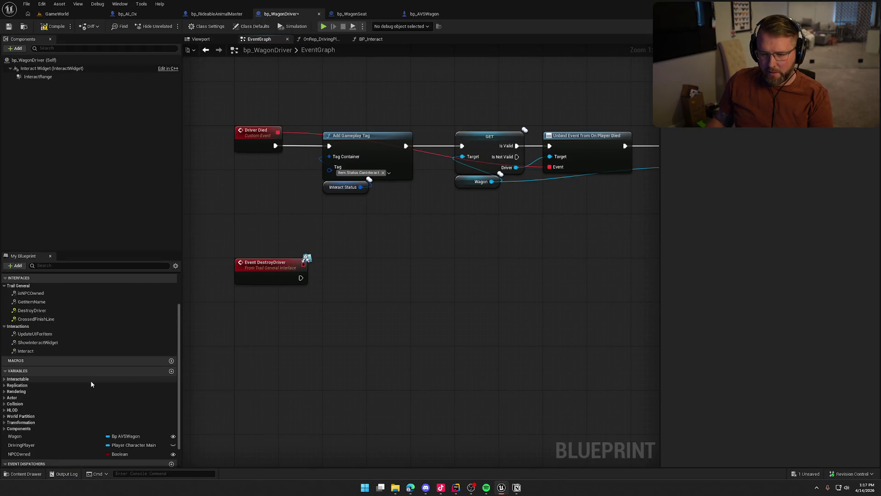
mouse_move(26, 422)
mouse_down()
mouse_move(305, 296)
mouse_move(356, 261)
mouse_up()
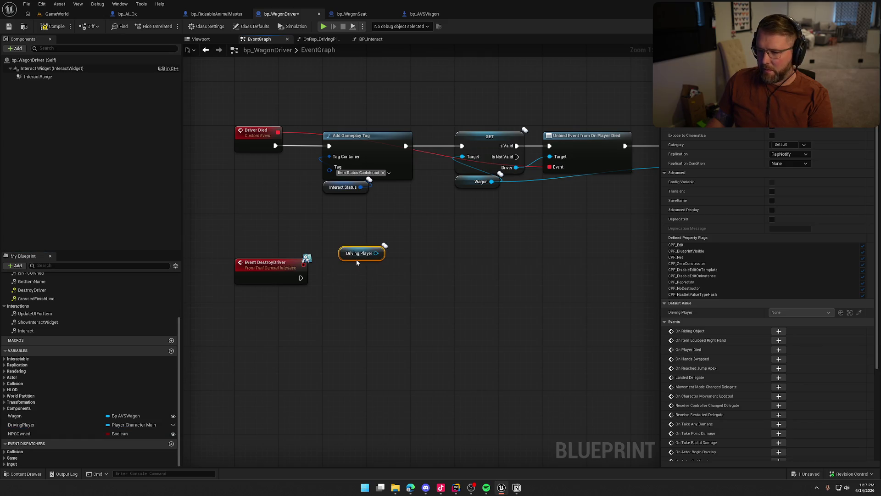
right_click(364, 258)
click(380, 322)
drag(302, 279, 347, 269)
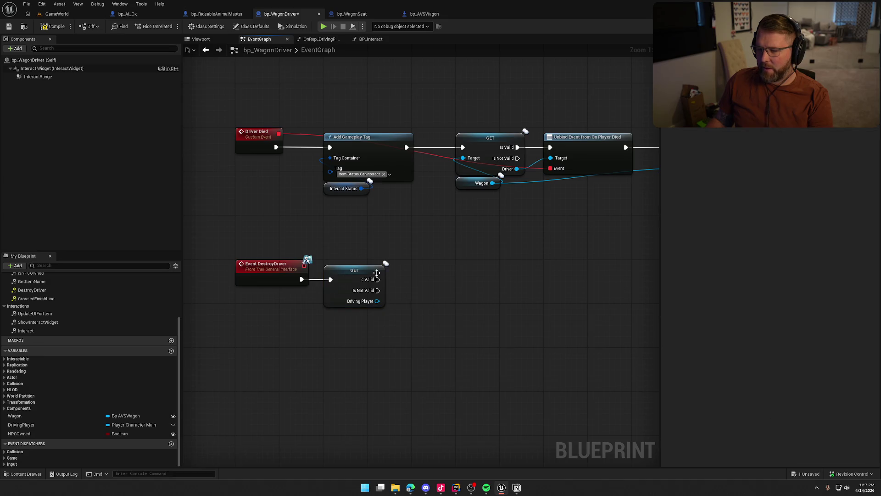
key(alt+Tab)
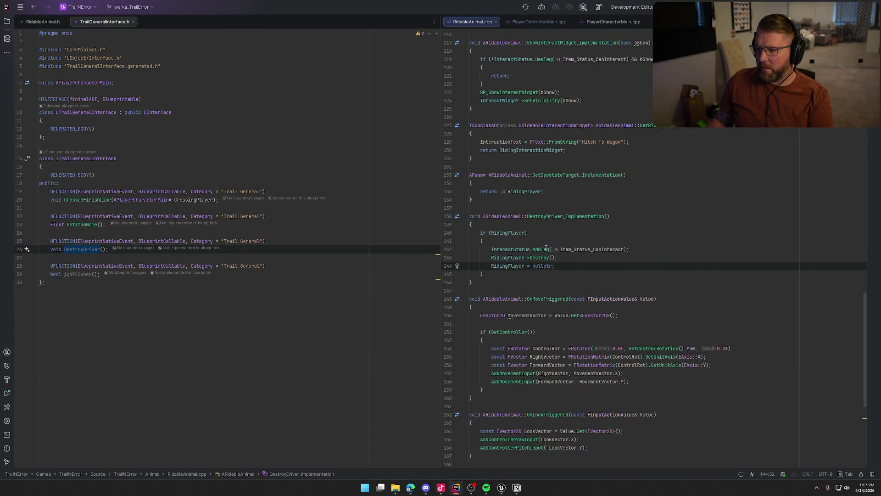
key(alt+Tab)
Step: Add a Get Interact Status node and drag from it to search 'add tag'
right_click(375, 330)
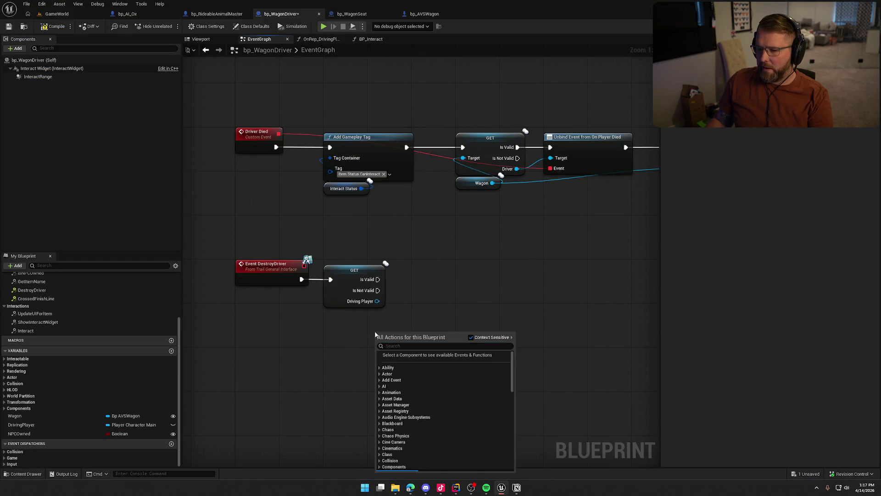
right_click(425, 299)
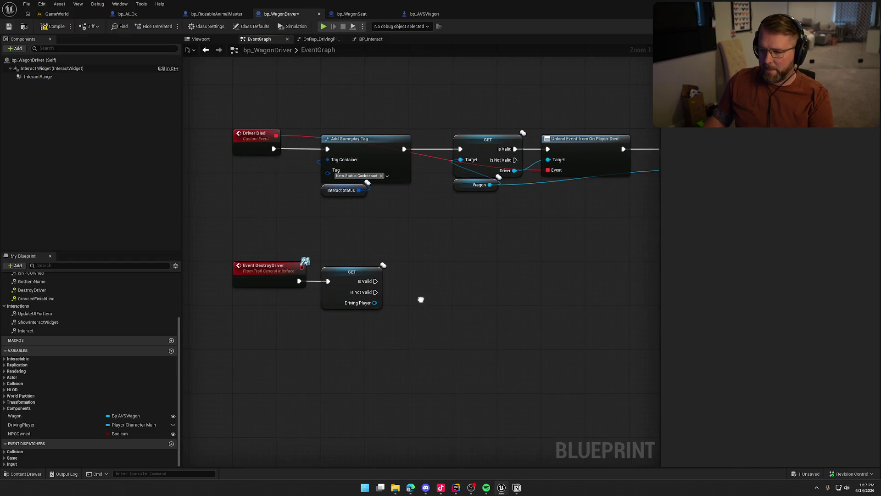
right_click(424, 302)
text(get interact stat)
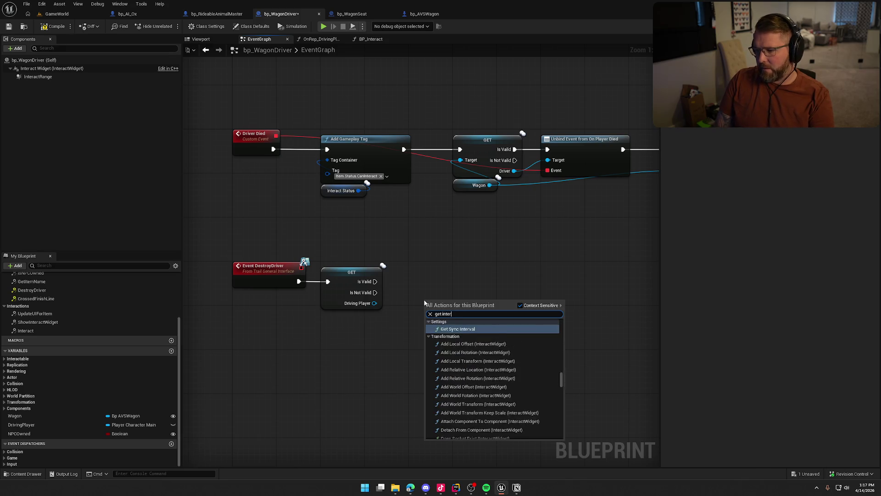
key(Return)
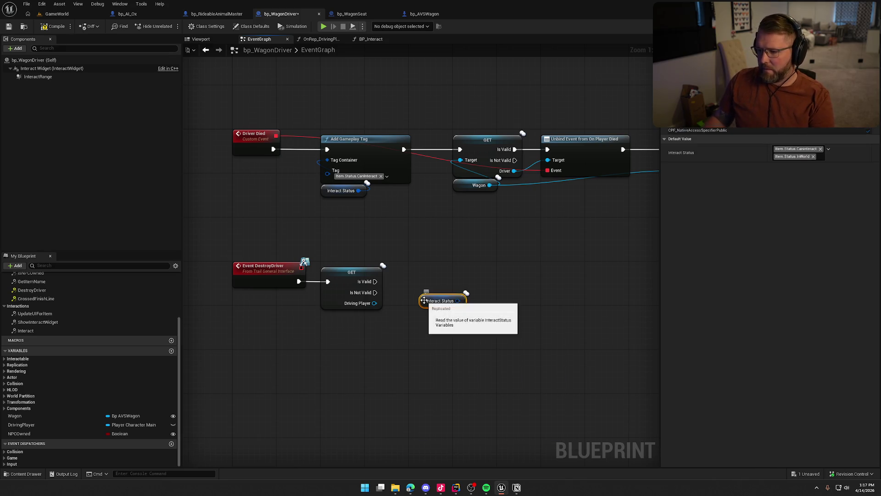
drag(458, 301, 487, 306)
text(add tag)
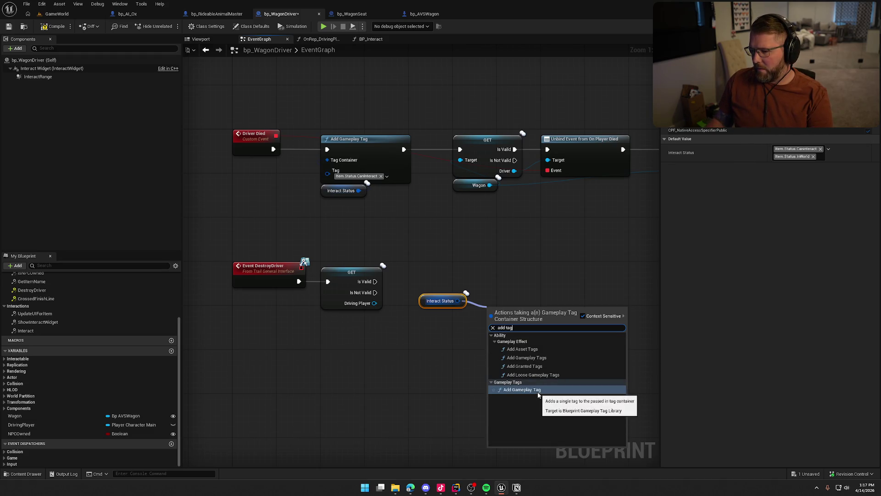
Step: Add an Add Gameplay Tag node on Interact Status with the tag Item.Status.CanInteract
click(538, 392)
click(519, 342)
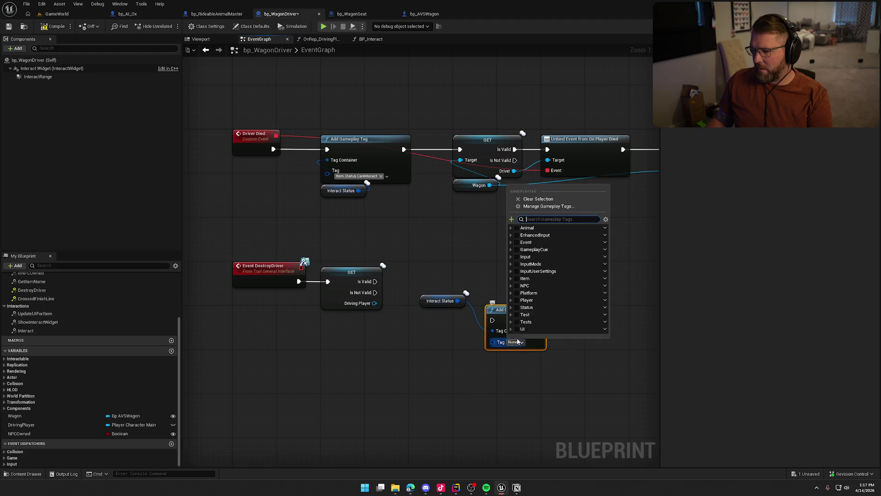
text(in)
text(teract)
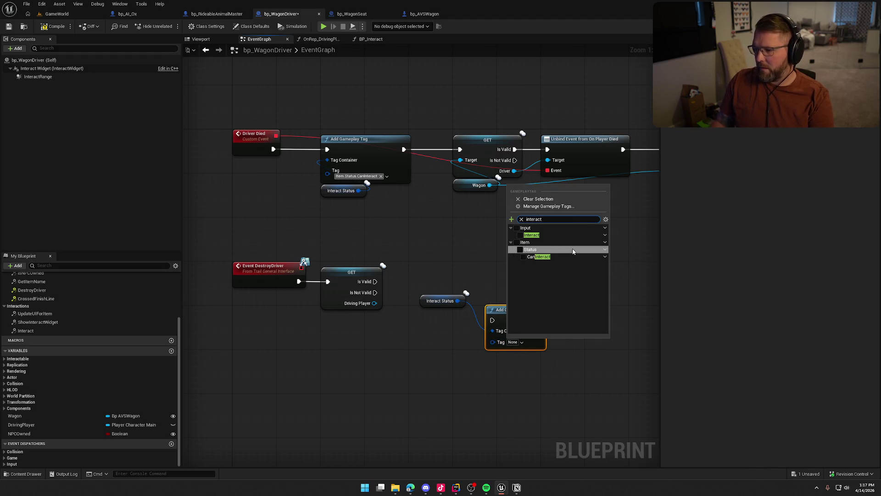
click(523, 257)
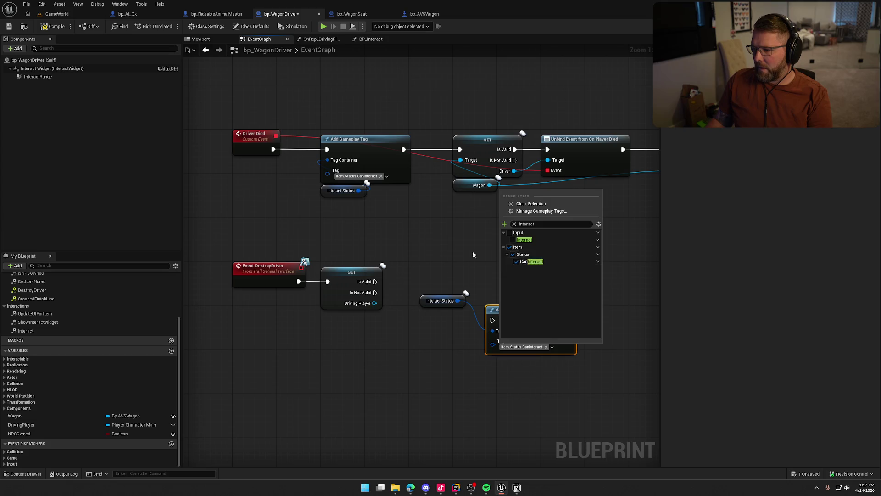
click(486, 252)
Step: Wire the tag add from Driving Player's Is Valid pin, with Interact Status beneath it
mouse_move(492, 319)
mouse_down()
mouse_move(381, 293)
mouse_move(375, 281)
mouse_up()
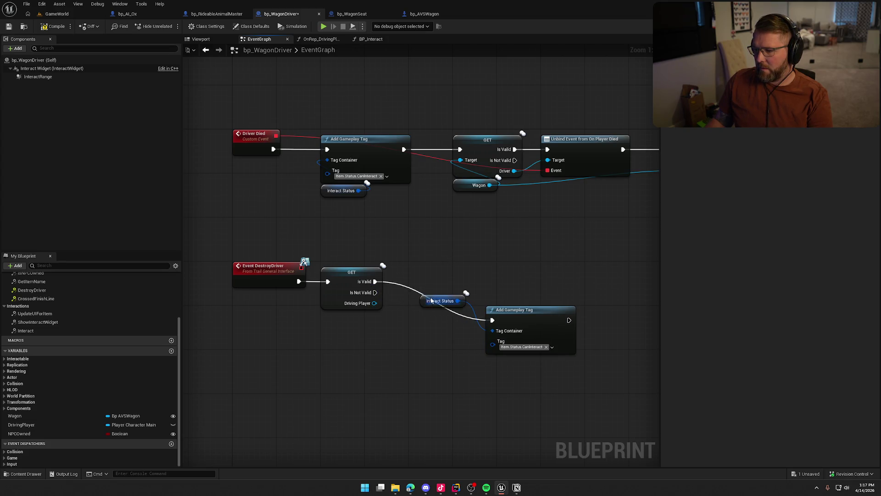
drag(430, 300, 495, 361)
ctrl+click(517, 324)
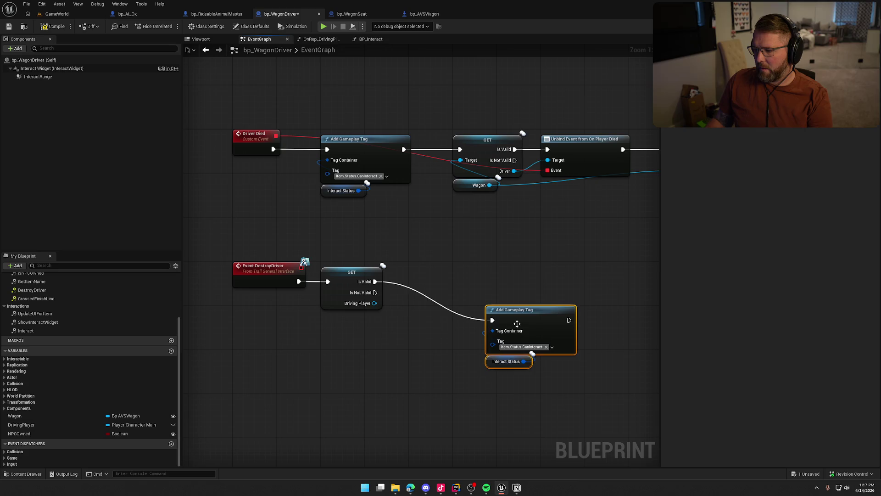
click(455, 249)
Step: Check the C++ DestroyDriver code, then pull a new action from Driving Player
key(alt+Tab)
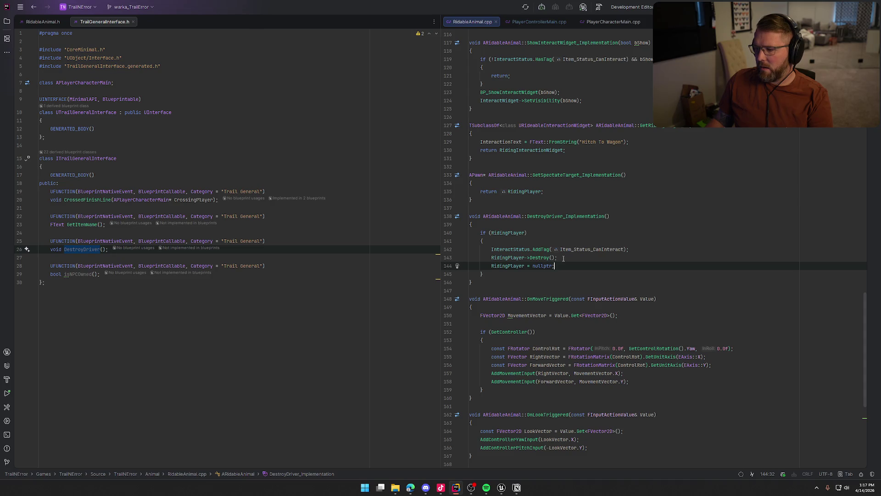
key(alt+Tab)
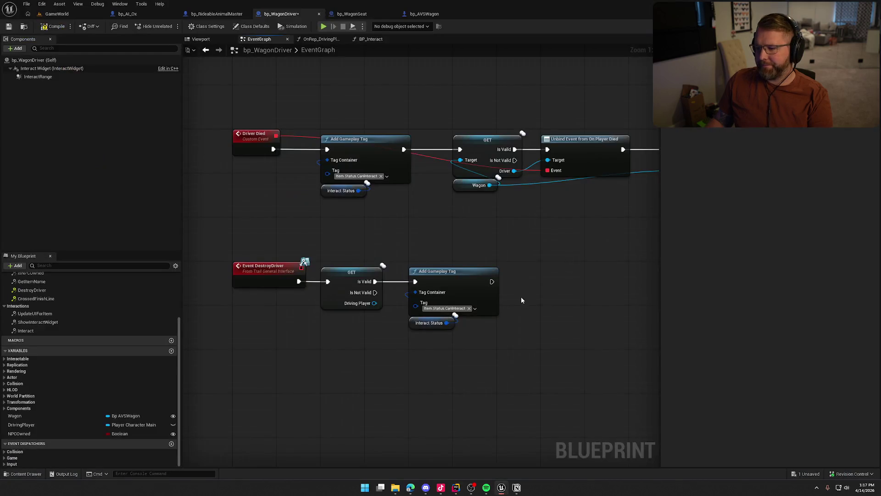
scroll(521, 297, down, 2)
drag(344, 214, 510, 201)
Step: Add a Destroy Actor call on the Driving Player
text(destroy)
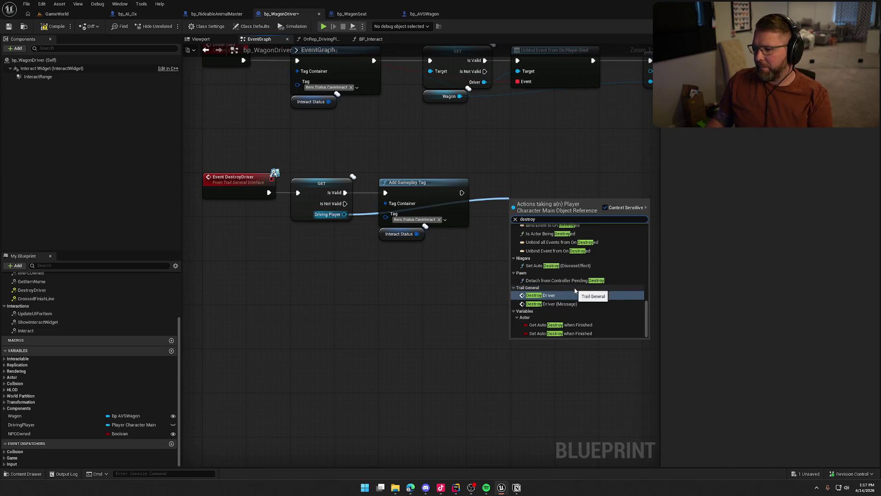
scroll(592, 299, up, 3)
scroll(592, 298, up, 10)
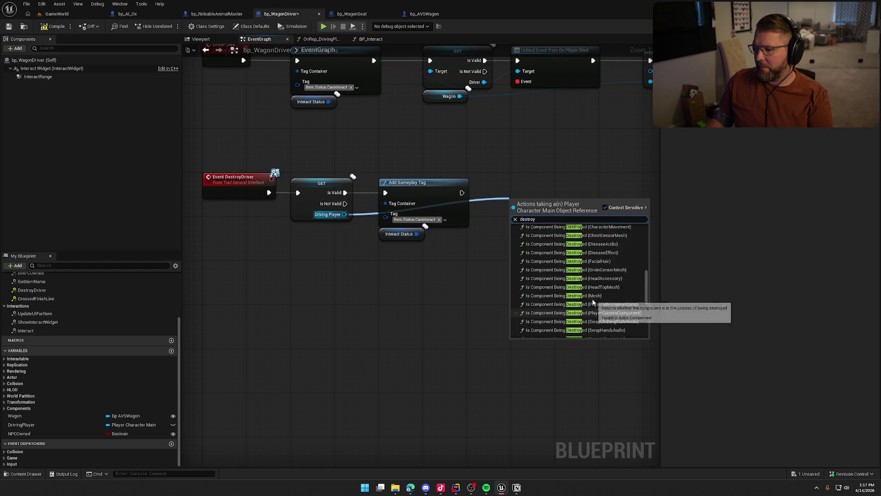
click(553, 234)
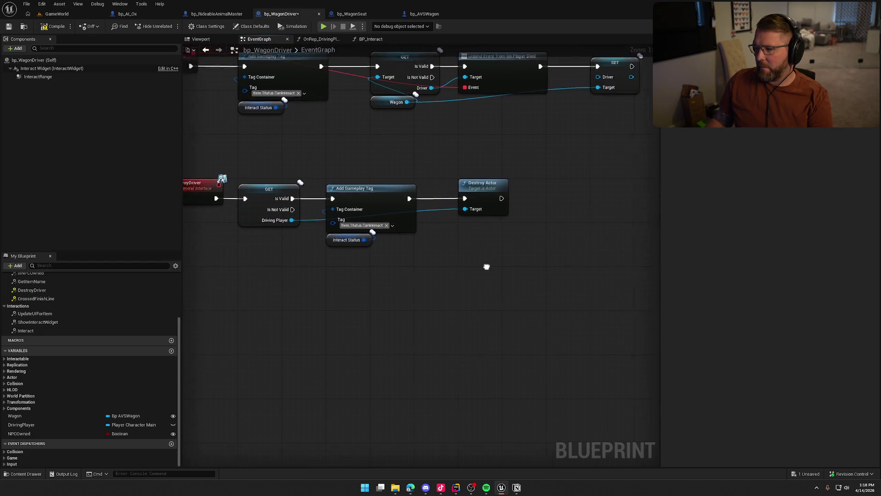
Step: After checking the C++ code, add a SET DrivingPlayer node after the destroy
key(alt+Tab)
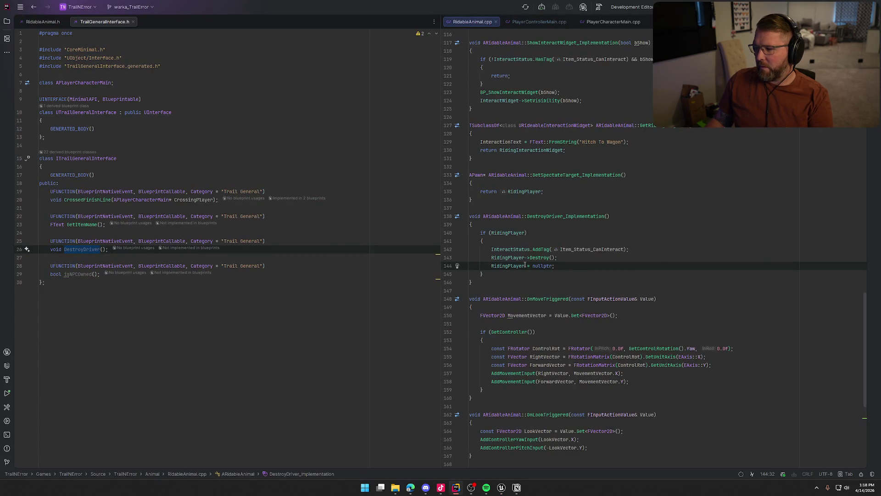
key(alt+Tab)
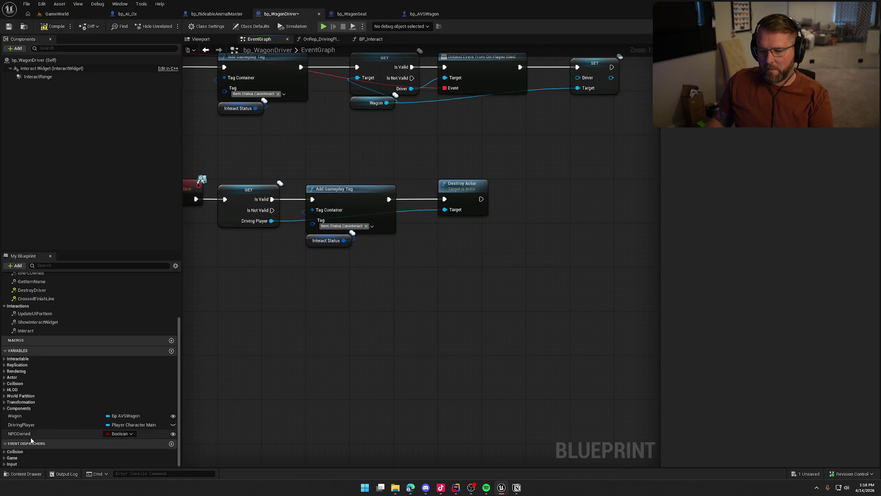
mouse_move(27, 425)
mouse_down()
mouse_move(515, 247)
mouse_move(523, 197)
mouse_move(533, 193)
mouse_up()
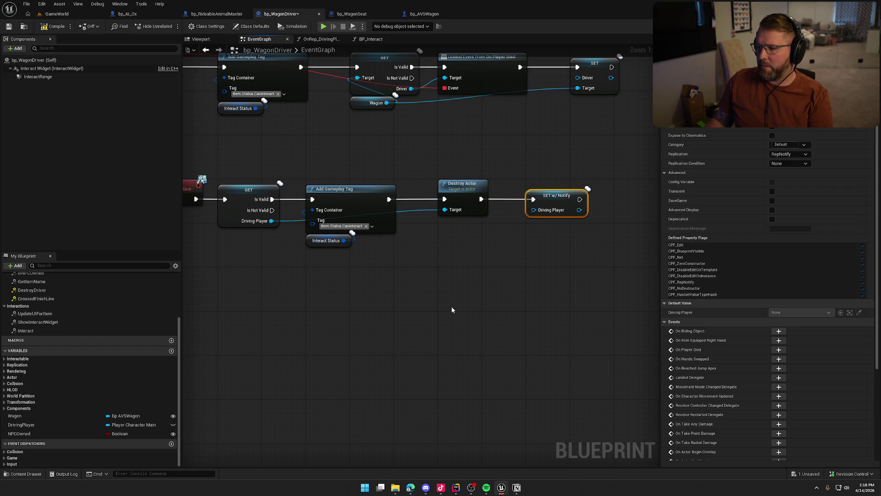
click(455, 305)
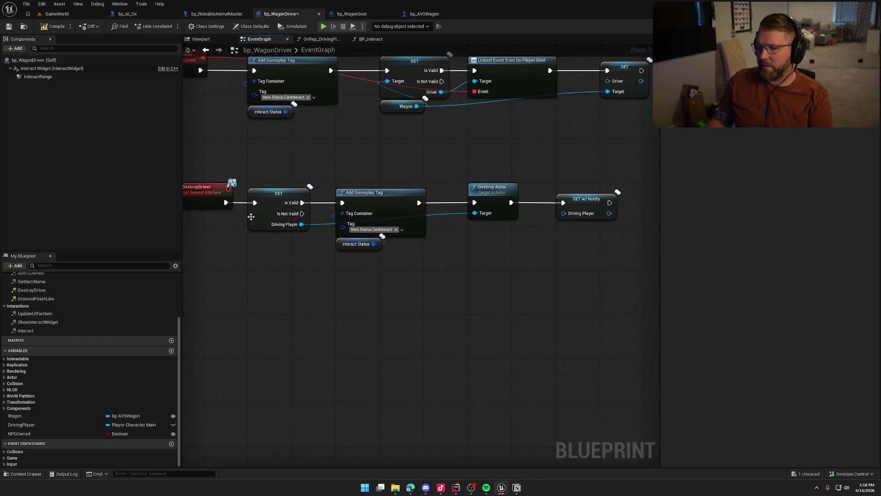
Step: Compile and save bp_WagonDriver
click(55, 26)
click(56, 14)
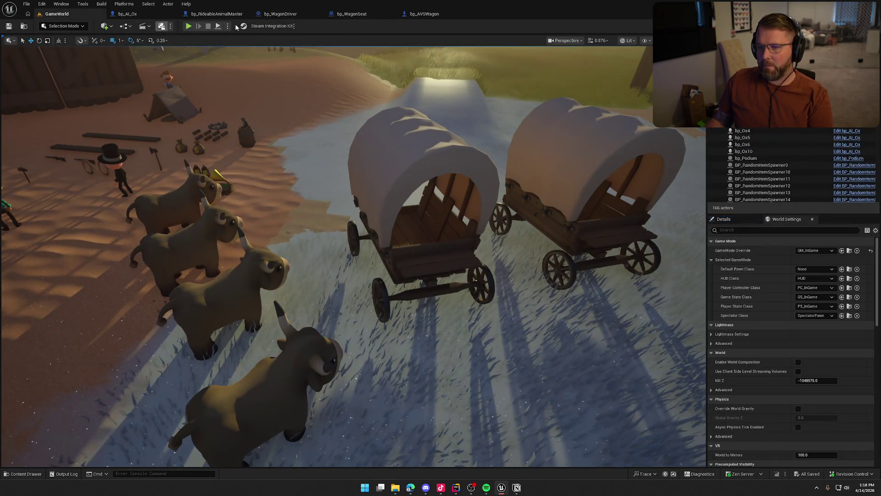
click(282, 14)
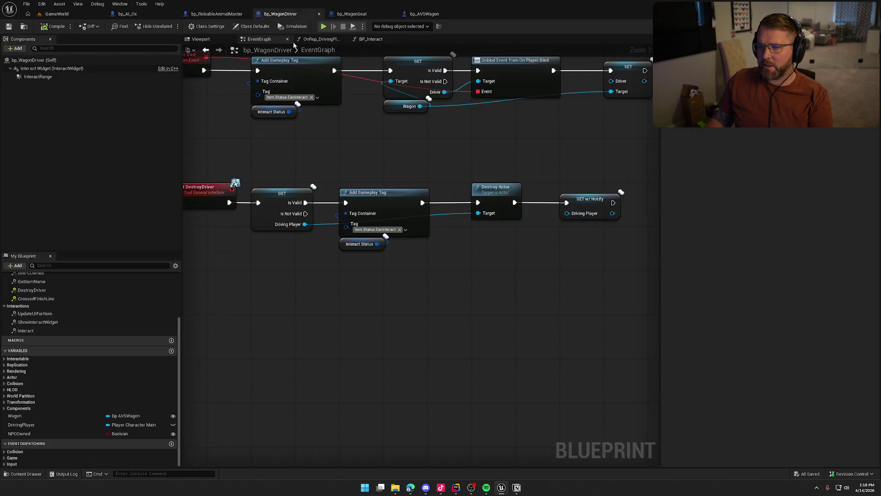
click(55, 26)
click(57, 13)
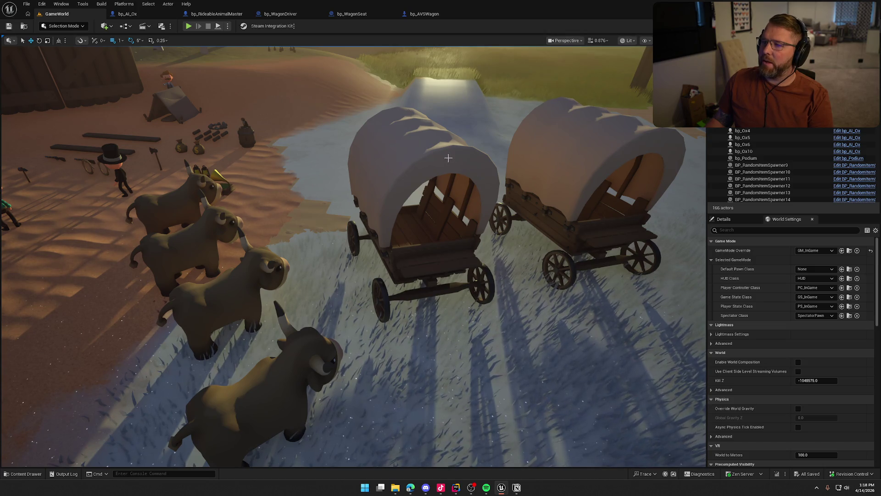
click(275, 14)
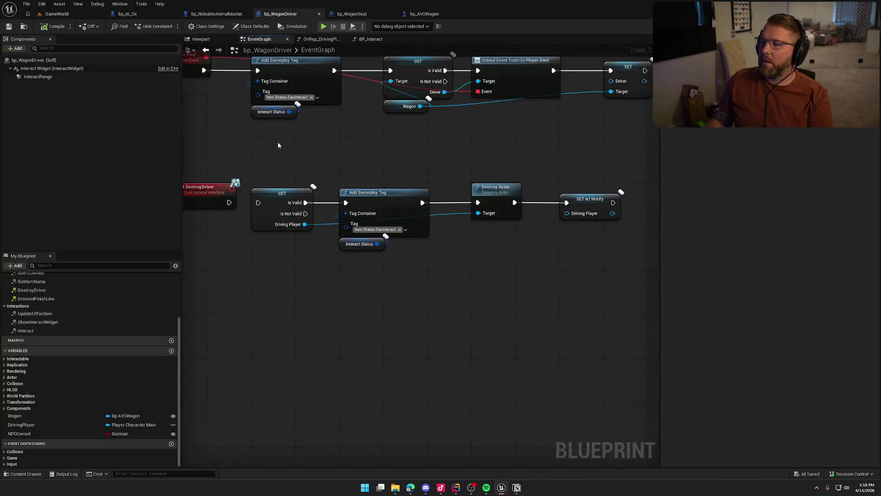
Step: Connect the DestroyDriver event to the validity check and save again with Ctrl+S
drag(229, 202, 258, 203)
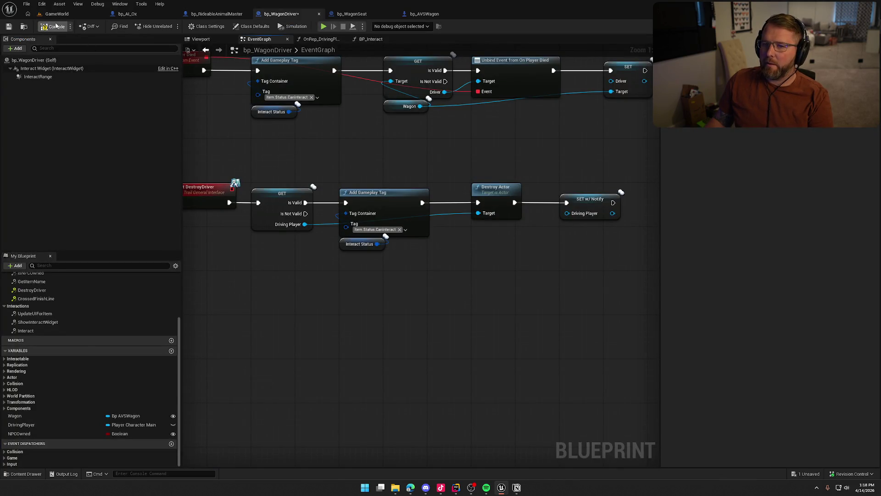
key(ctrl+s)
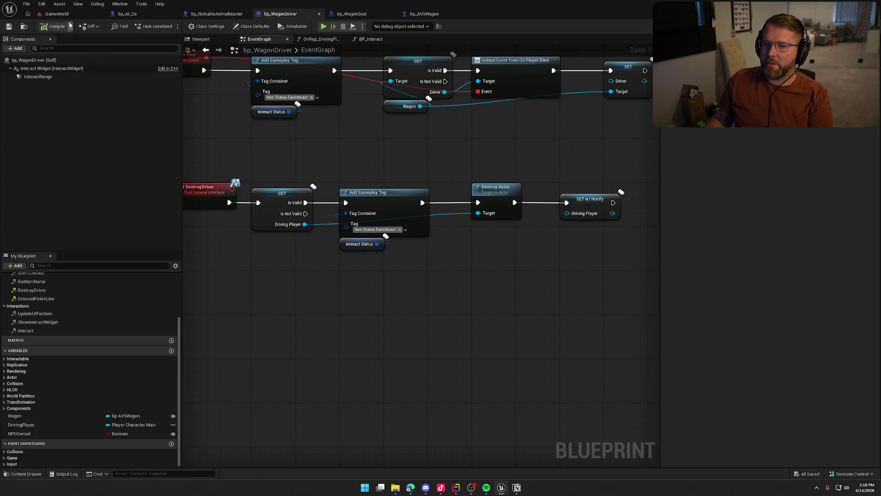
click(57, 14)
click(516, 486)
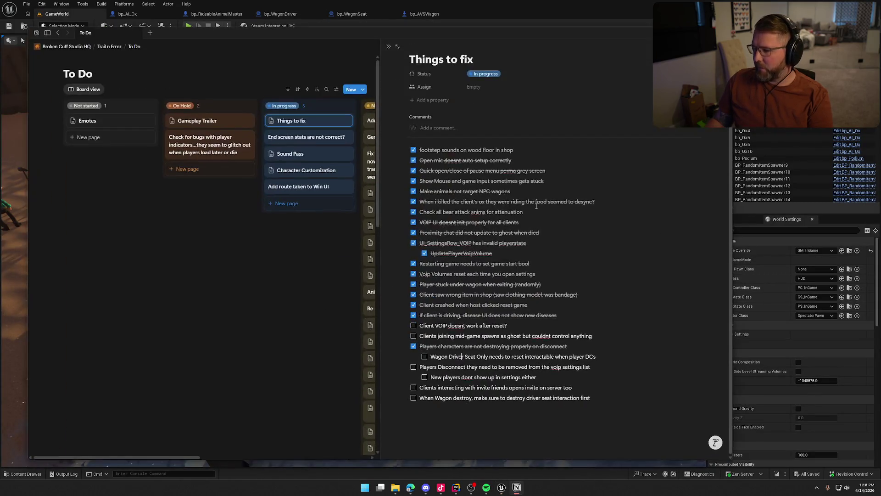
Step: Tick 'Wagon Driver Seat Only needs to reset interactable when player DCs' under Things to fix
click(424, 356)
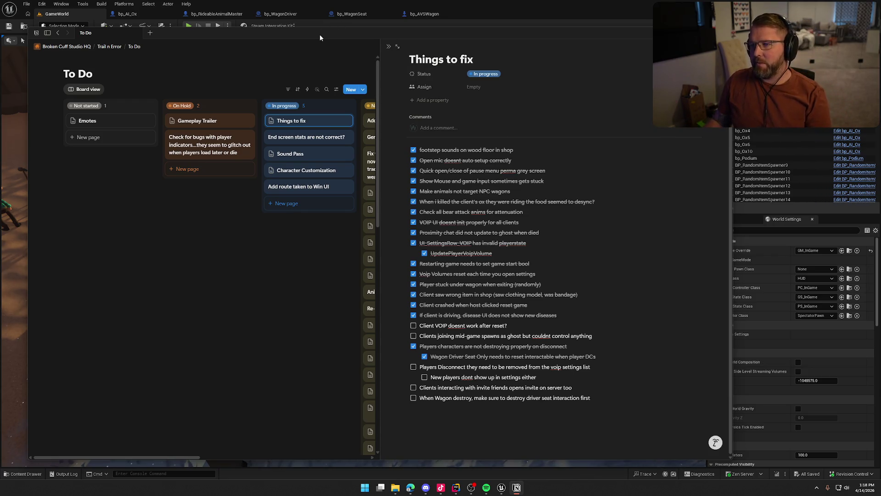
key(alt+Tab)
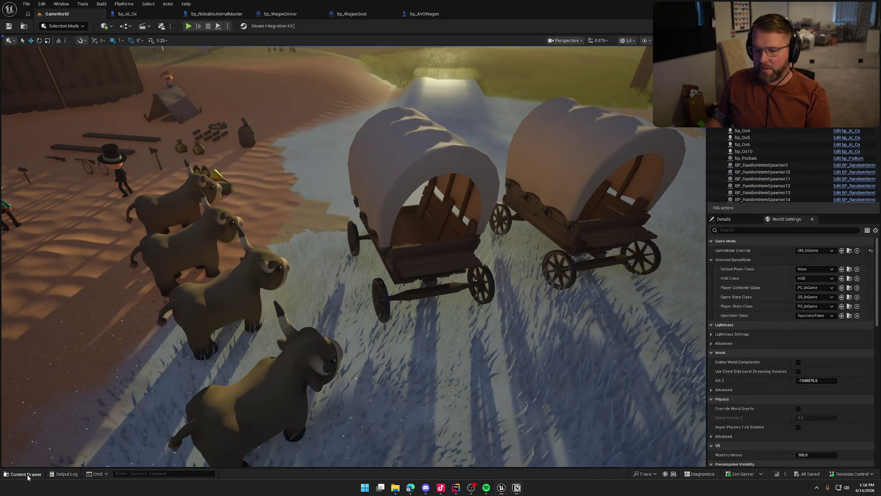
Step: Browse to the UI Settings folder and select the UI_SettingsPanel widget
click(27, 475)
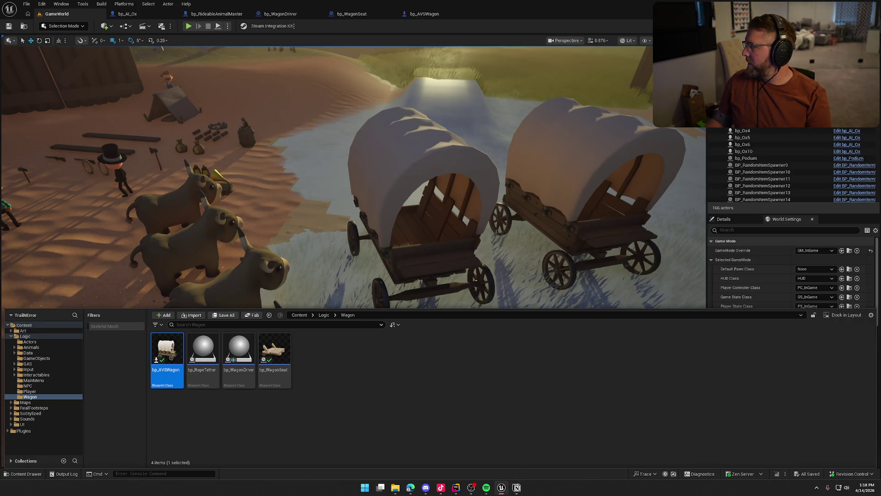
click(29, 424)
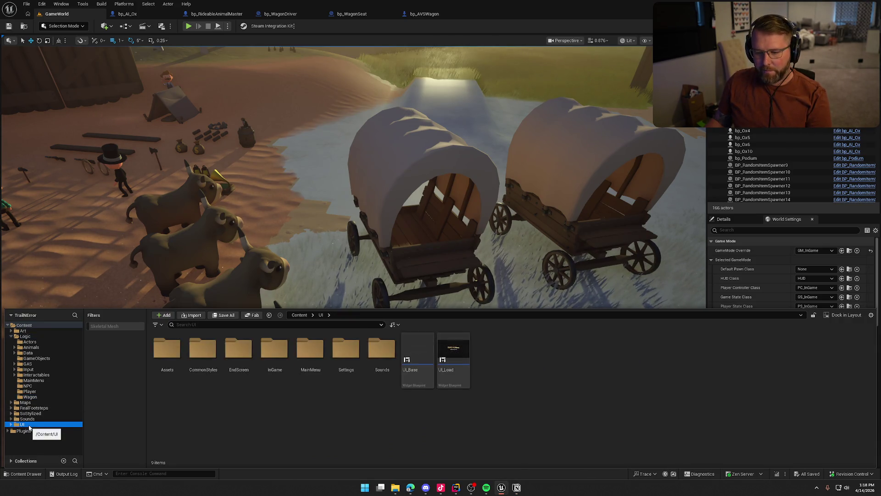
double_click(346, 351)
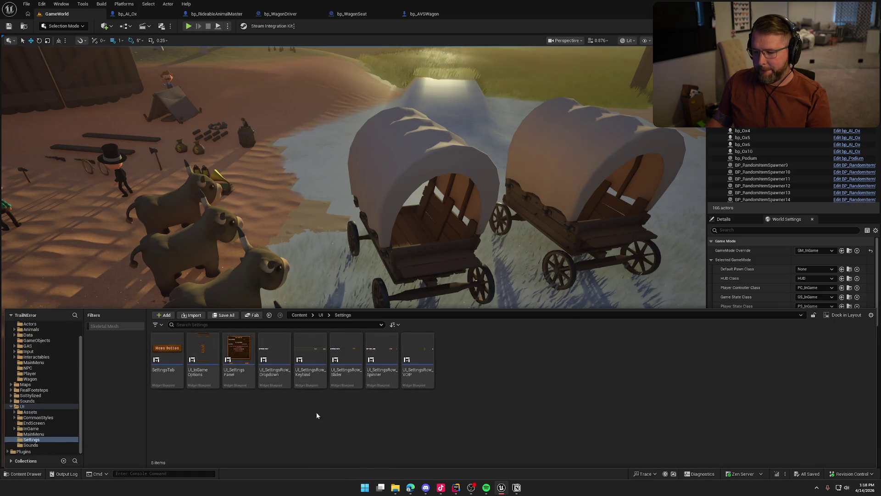
click(242, 351)
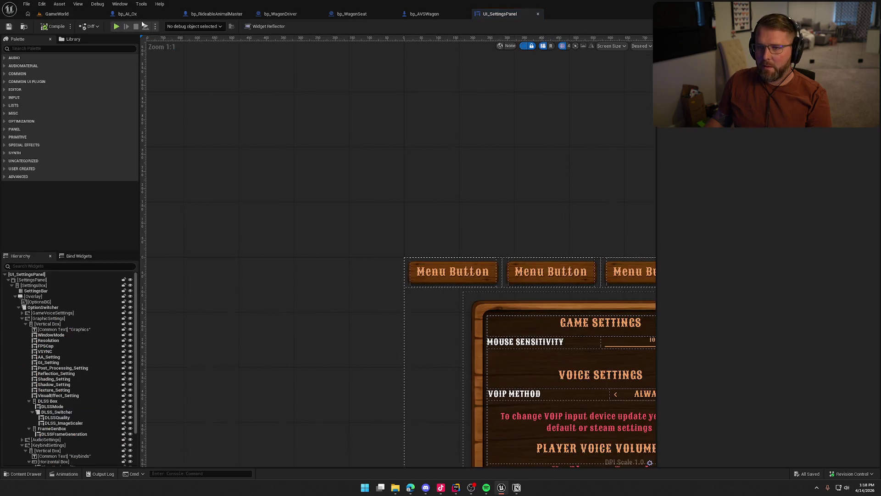
Step: Close the wagon Blueprint editor tabs
middle_click(143, 14)
middle_click(143, 14)
middle_click(142, 14)
middle_click(142, 15)
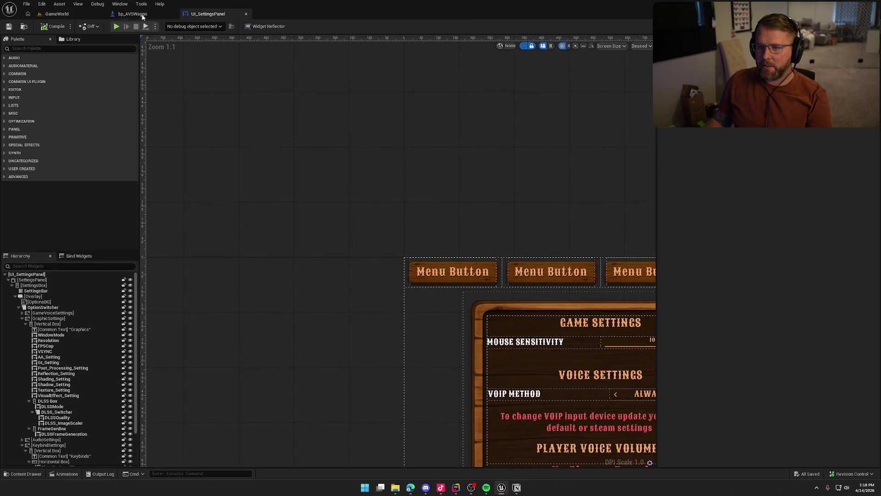
middle_click(142, 14)
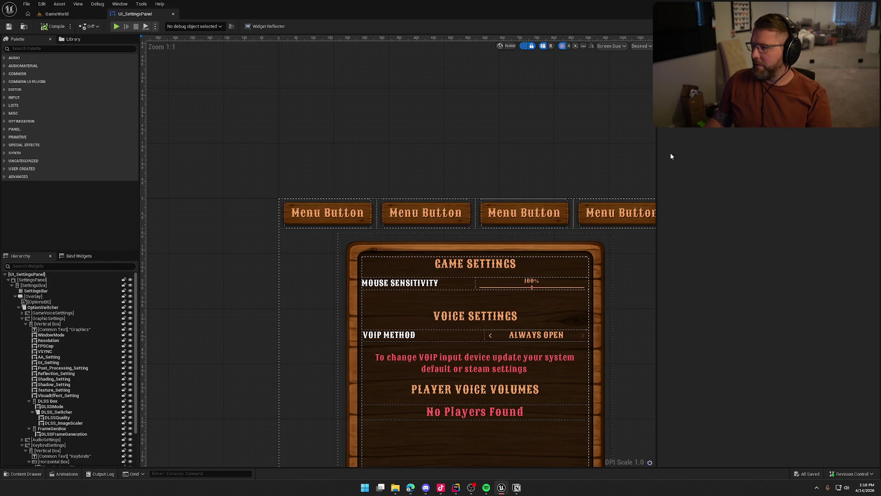
Step: Open UI_SettingsPanel's EventGraph and drag Init Game Voice Settings out of the initialization chain
click(862, 26)
click(315, 39)
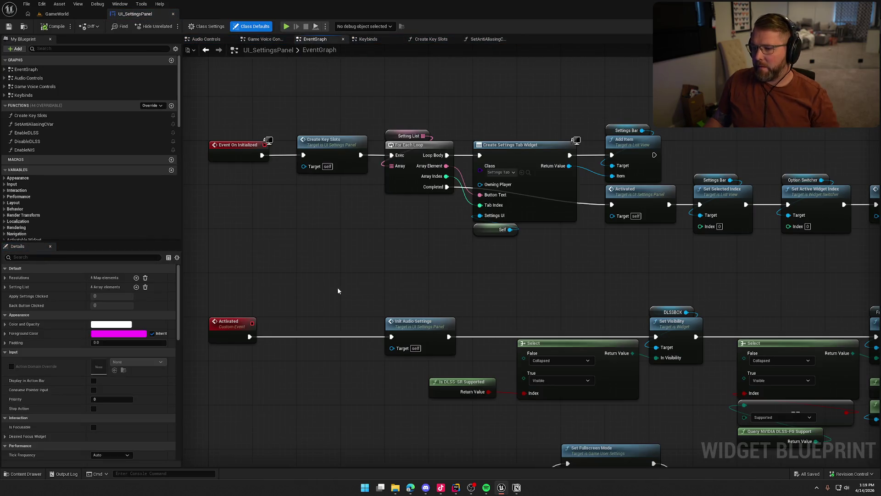
click(261, 238)
mouse_move(307, 247)
mouse_down()
mouse_move(295, 234)
mouse_move(463, 235)
mouse_up()
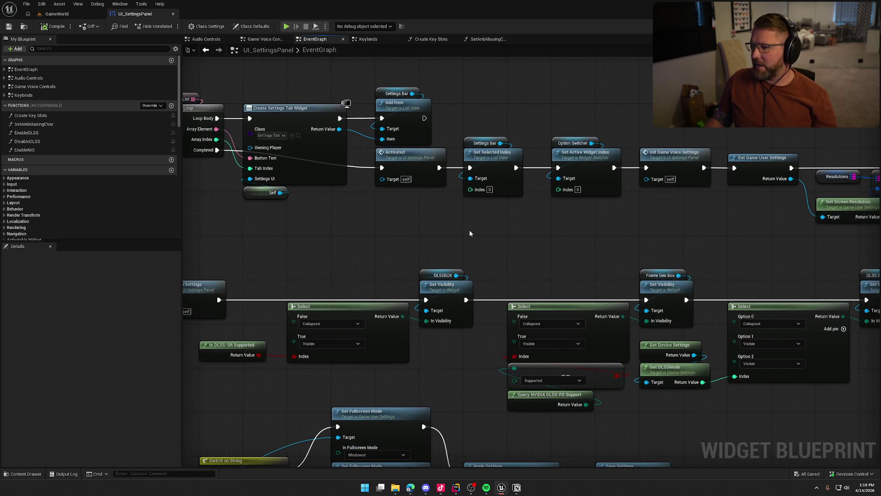
drag(564, 225, 514, 252)
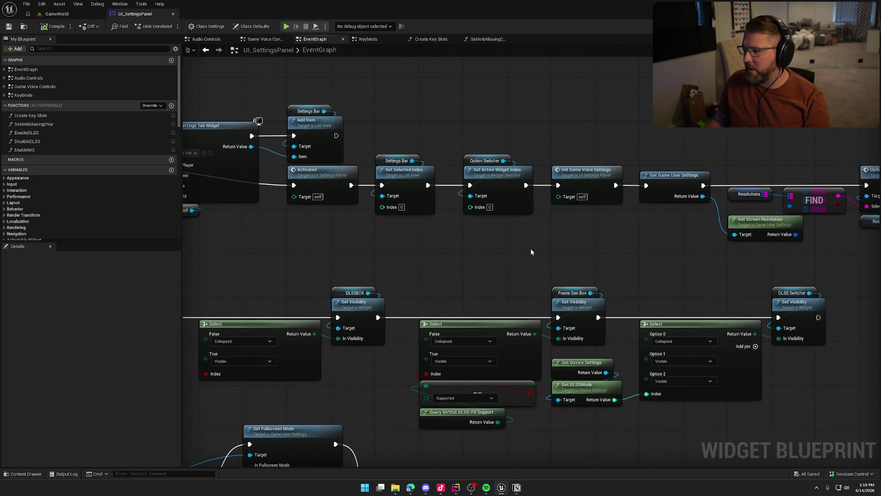
click(567, 180)
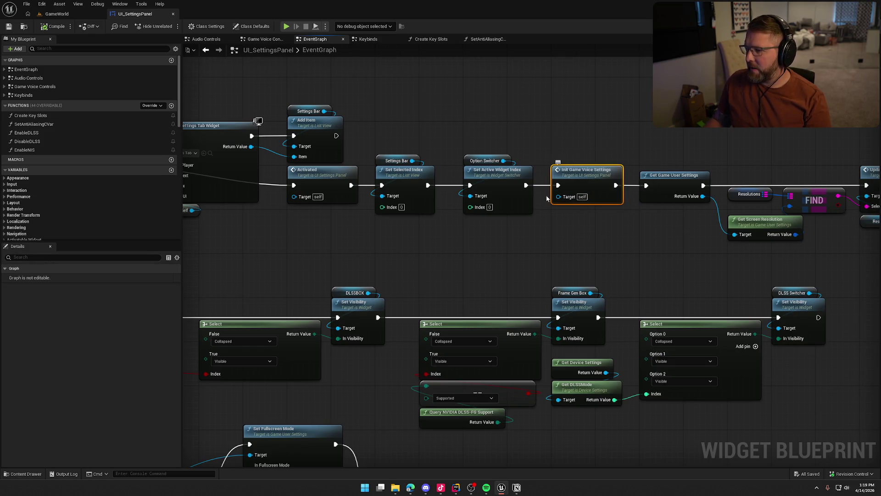
drag(525, 185, 646, 186)
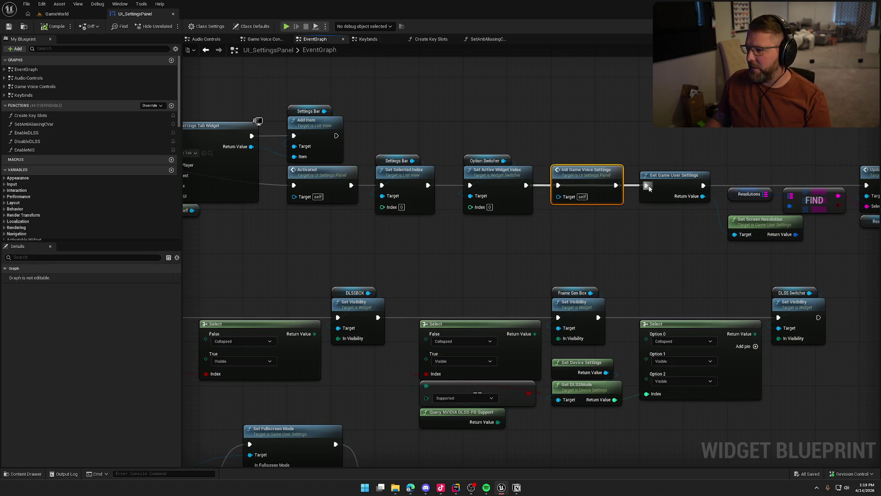
Step: Shift the row of initialization nodes left to close the gap and clear space above Event On Initialized
click(590, 214)
scroll(613, 191, down, 5)
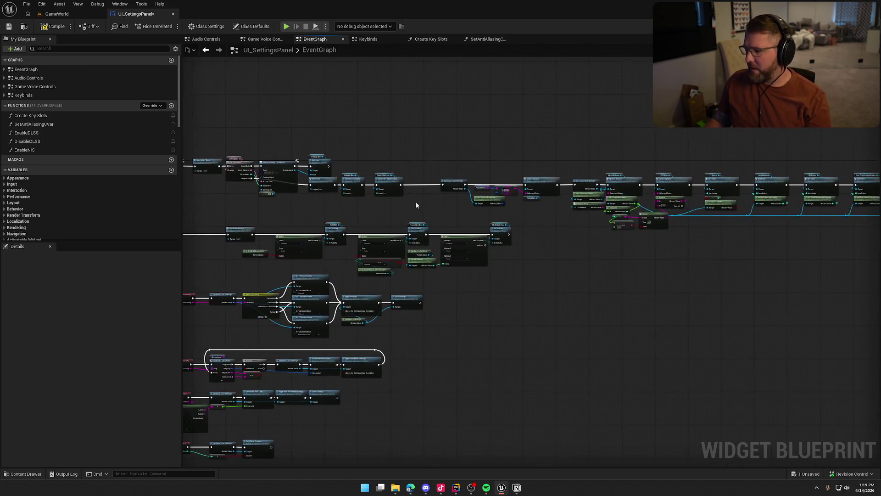
drag(541, 201, 840, 215)
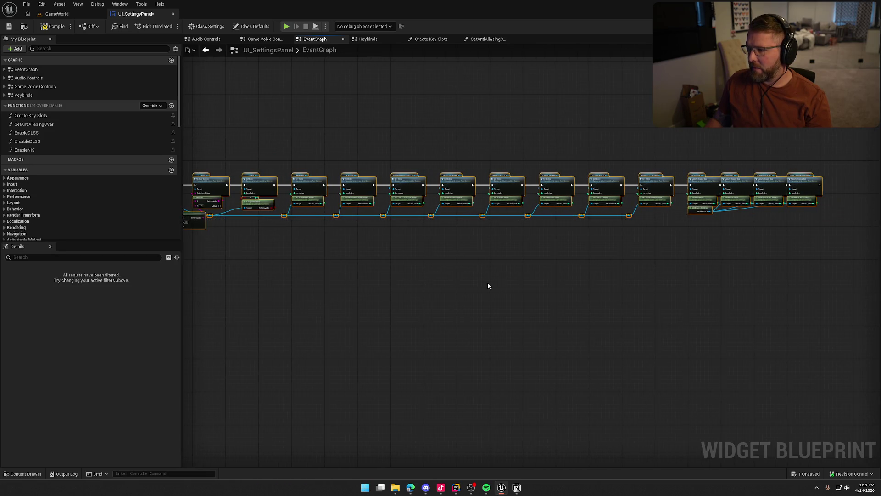
scroll(579, 285, up, 3)
scroll(475, 243, up, 4)
mouse_move(595, 260)
mouse_down()
mouse_move(513, 260)
mouse_move(517, 254)
mouse_up()
scroll(278, 244, down, 5)
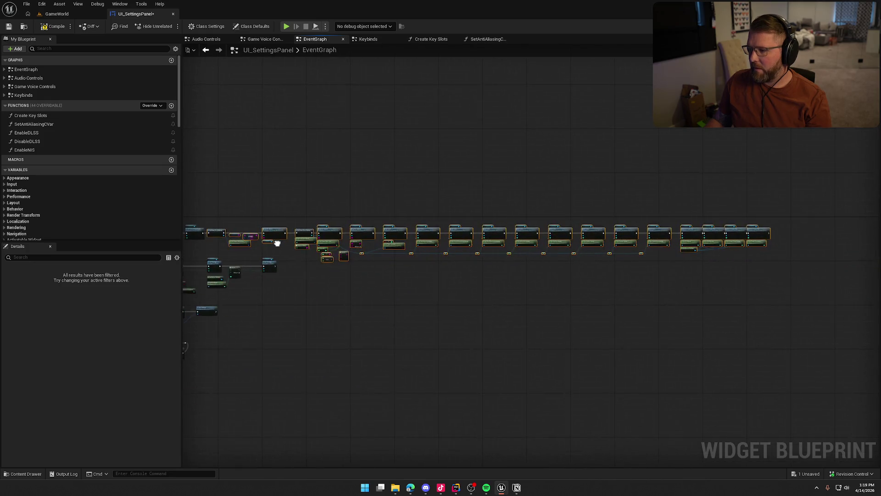
scroll(542, 252, up, 1)
scroll(394, 244, up, 3)
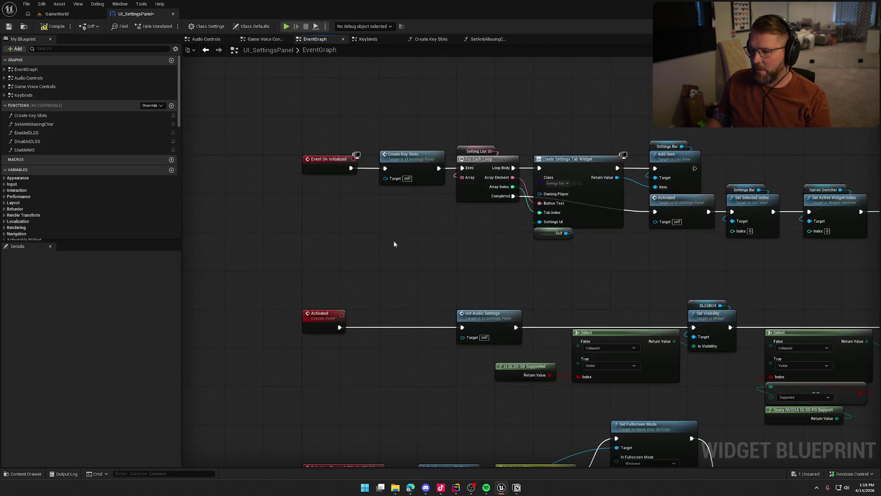
mouse_move(358, 252)
mouse_down()
mouse_move(348, 138)
mouse_move(331, 184)
mouse_move(321, 164)
mouse_up()
Step: Add an Event Construct node wired to an Init Game Voice Settings call
right_click(321, 164)
text(event)
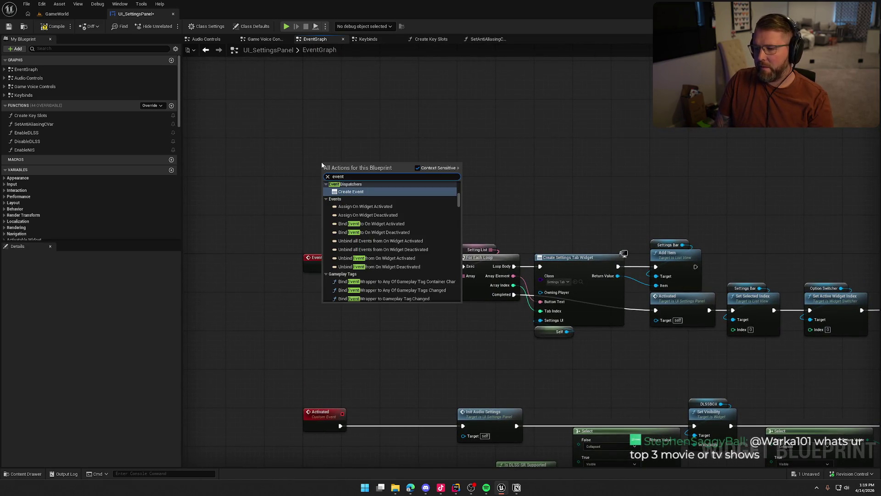
text( const)
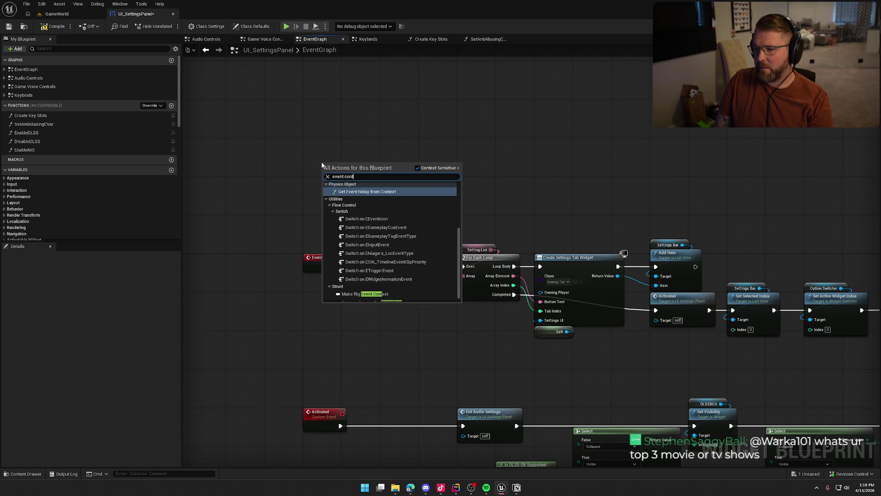
key(Return)
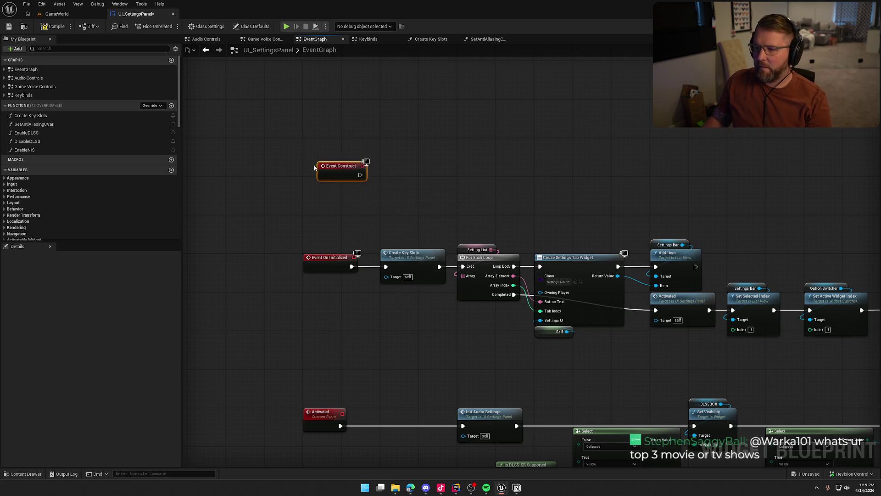
key(ctrl+v)
drag(345, 151, 400, 165)
key(Escape)
click(409, 152)
Step: Open the Init Game Voice Settings graph and pan along its node chain
double_click(408, 150)
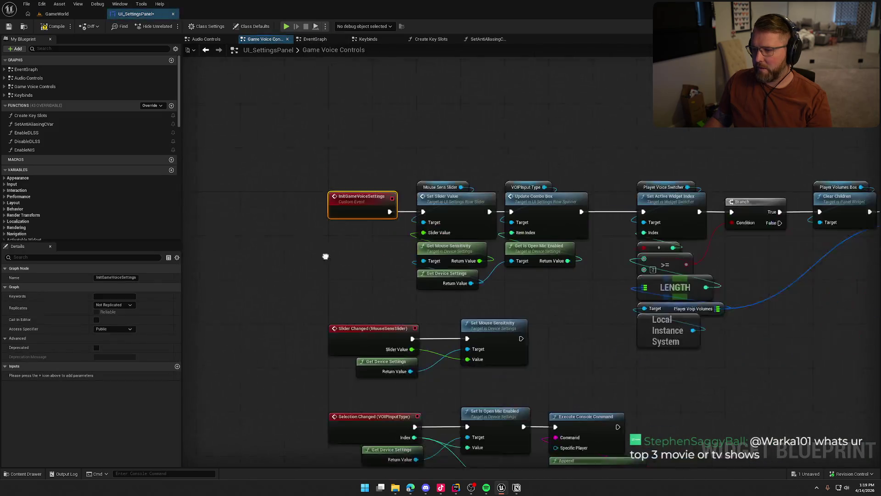
drag(354, 269, 406, 257)
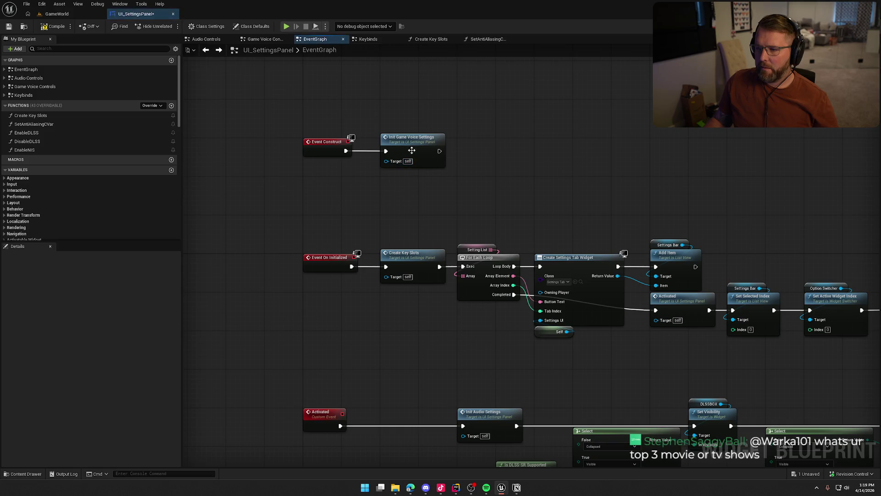
drag(489, 277, 205, 214)
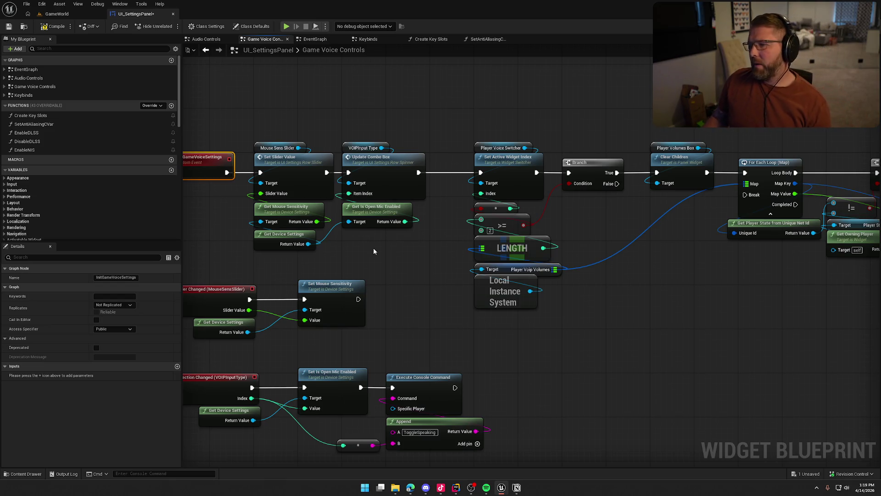
Step: Box-select the InitGameVoiceSettings chain and straighten it evenly with F
drag(407, 261, 357, 254)
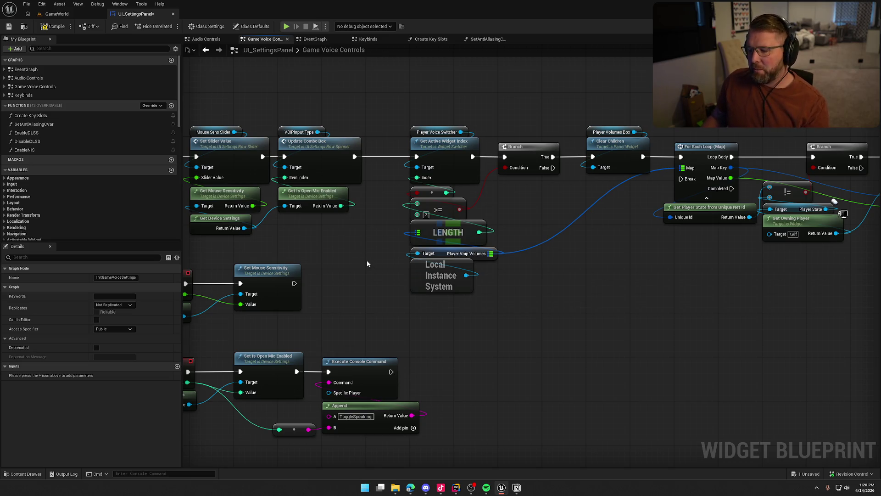
scroll(635, 290, down, 3)
drag(454, 274, 491, 283)
drag(329, 141, 693, 288)
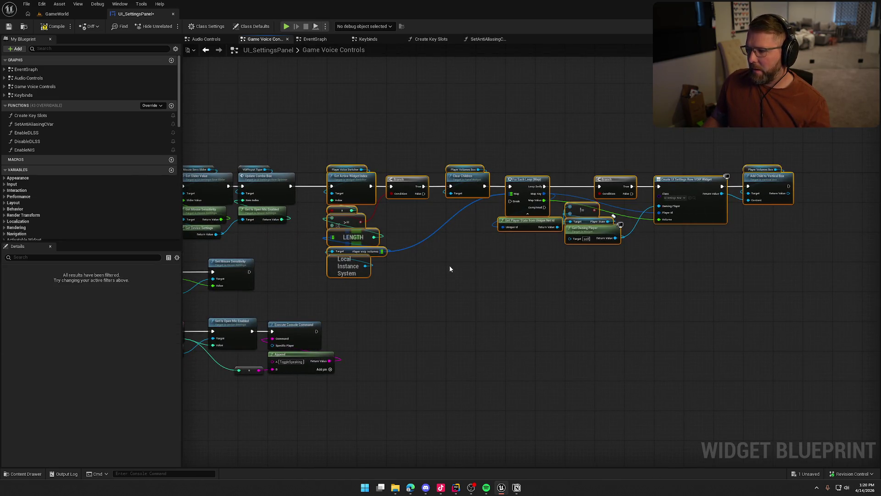
scroll(532, 264, up, 3)
key(f)
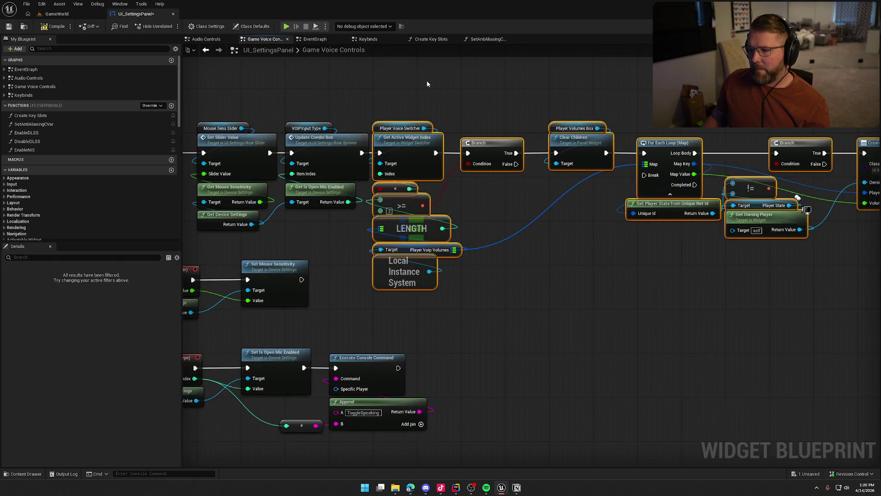
click(423, 86)
Step: Review the Player Voip Volumes loop through to the Create UI Settings Row VOIP Widget node
drag(514, 237, 488, 223)
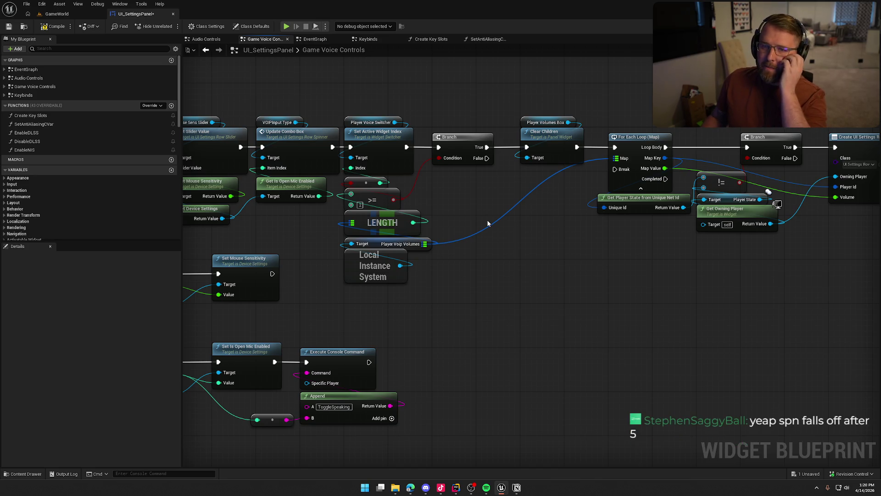
drag(495, 248, 448, 302)
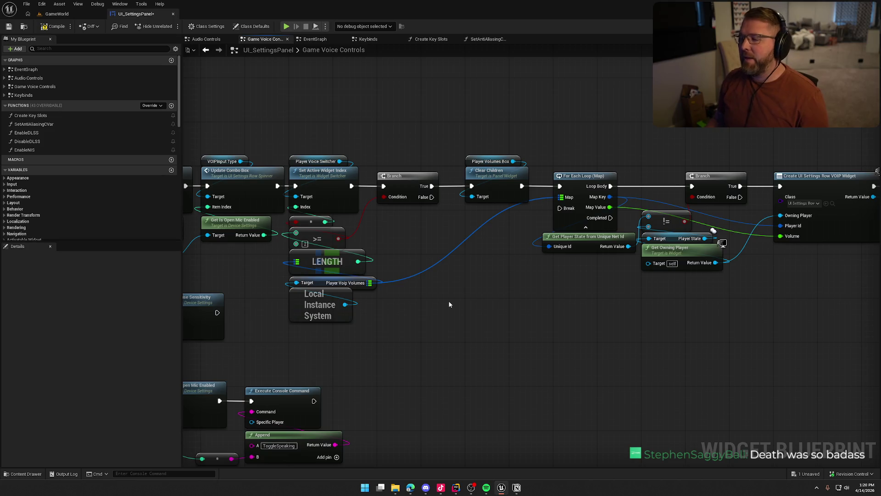
scroll(436, 306, down, 2)
mouse_move(281, 144)
mouse_down()
mouse_move(676, 293)
mouse_move(752, 275)
mouse_up()
scroll(370, 266, up, 2)
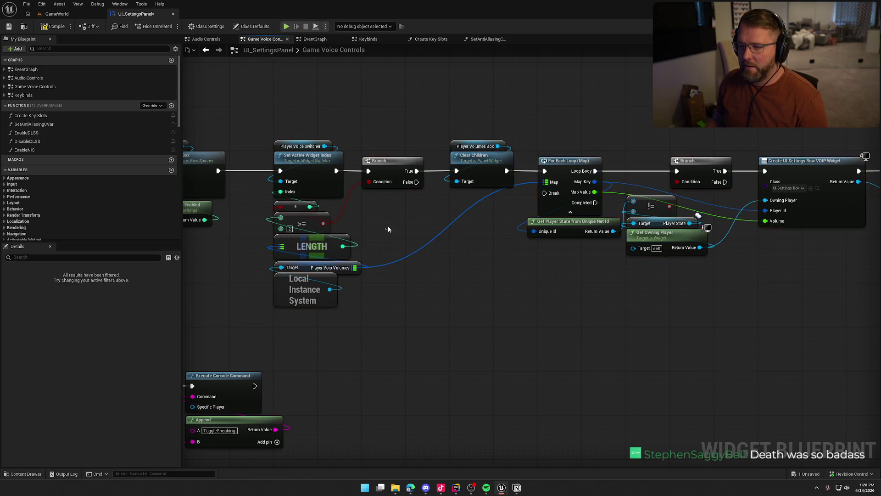
click(410, 233)
drag(410, 233, 409, 213)
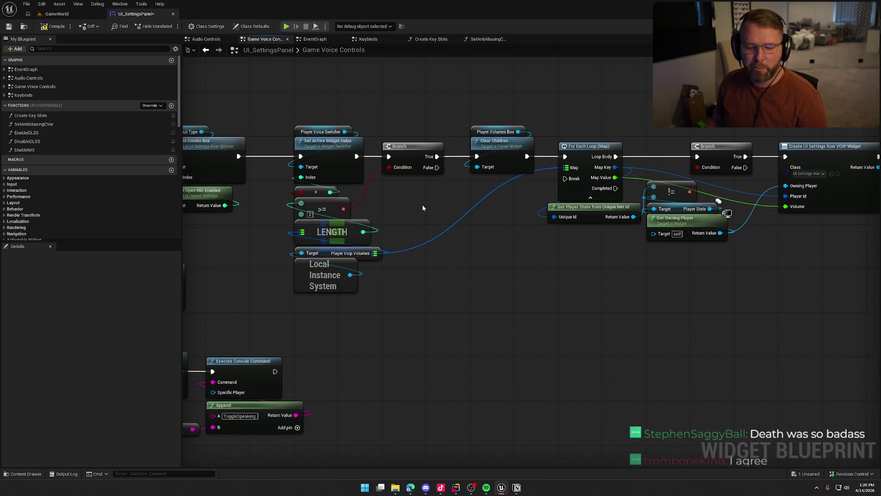
mouse_move(493, 279)
mouse_down()
mouse_move(386, 279)
mouse_move(387, 269)
mouse_move(521, 260)
mouse_move(551, 273)
mouse_move(461, 272)
mouse_up()
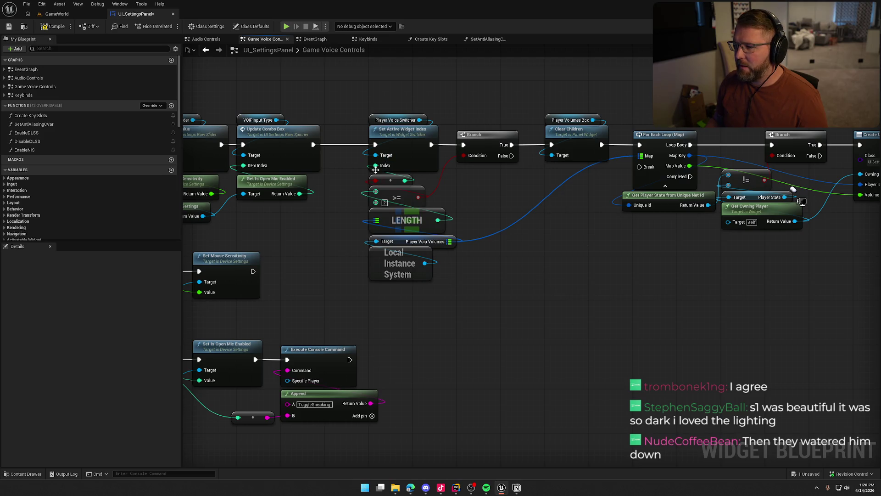
drag(517, 266, 430, 271)
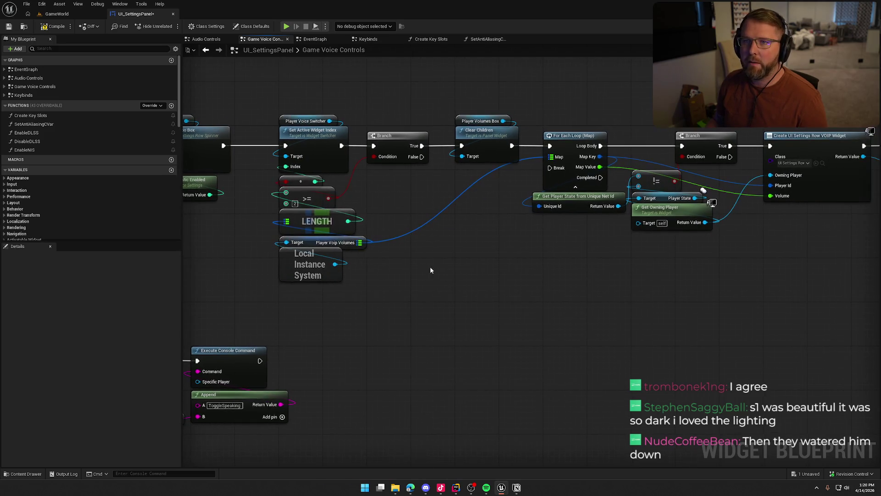
drag(503, 260, 450, 270)
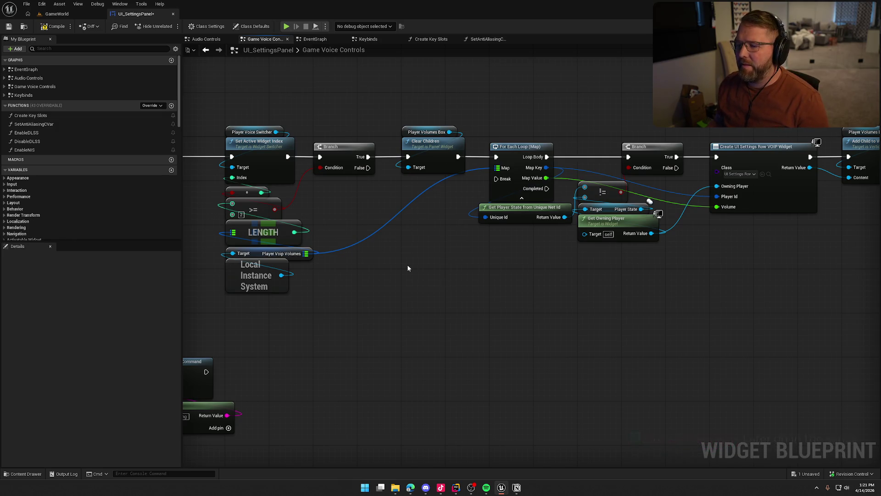
drag(408, 265, 431, 247)
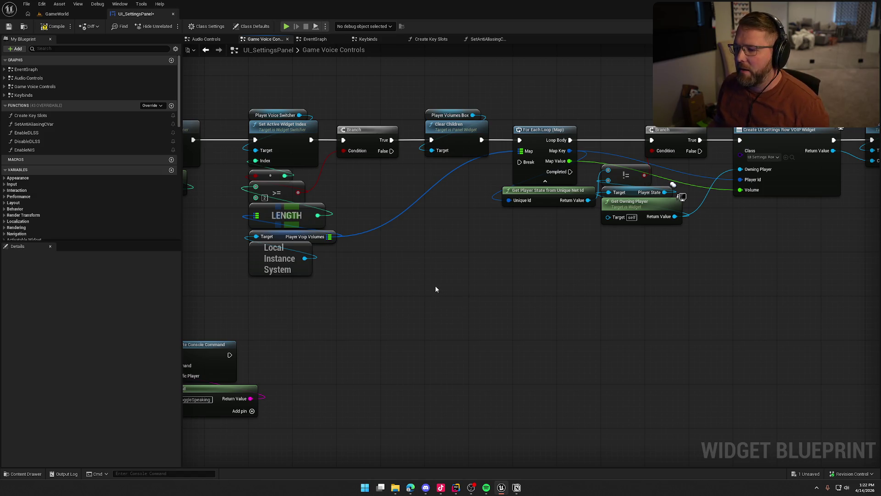
Step: Pan to the Set Active Widget Index nodes, then compile UI_SettingsPanel and accept the check-out to save
mouse_move(436, 278)
mouse_down()
mouse_move(393, 262)
mouse_move(417, 273)
mouse_up()
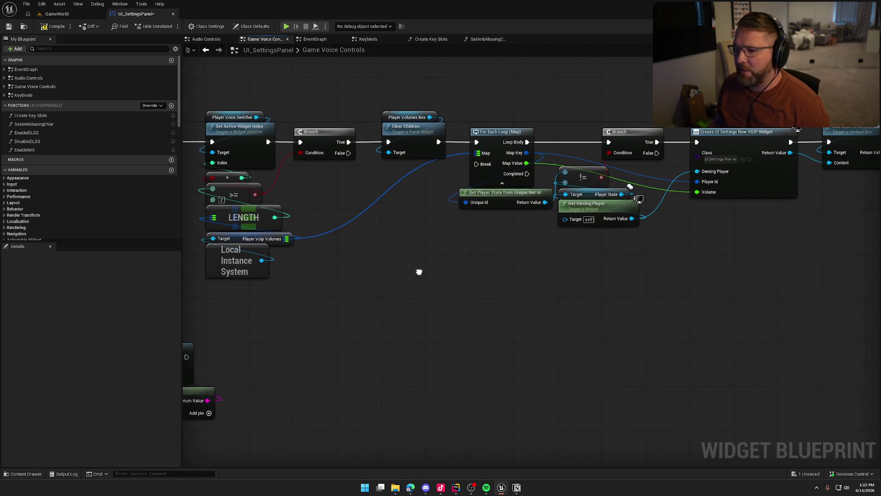
drag(456, 243, 402, 256)
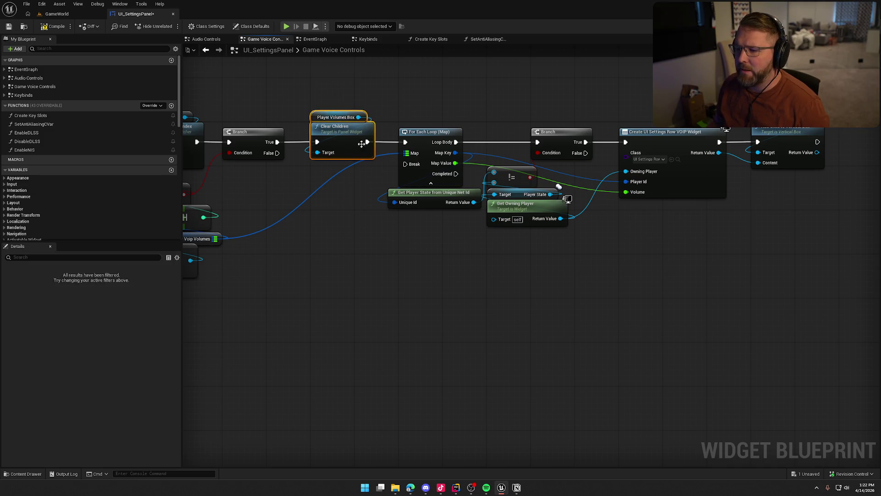
drag(398, 272, 309, 266)
drag(586, 321, 563, 312)
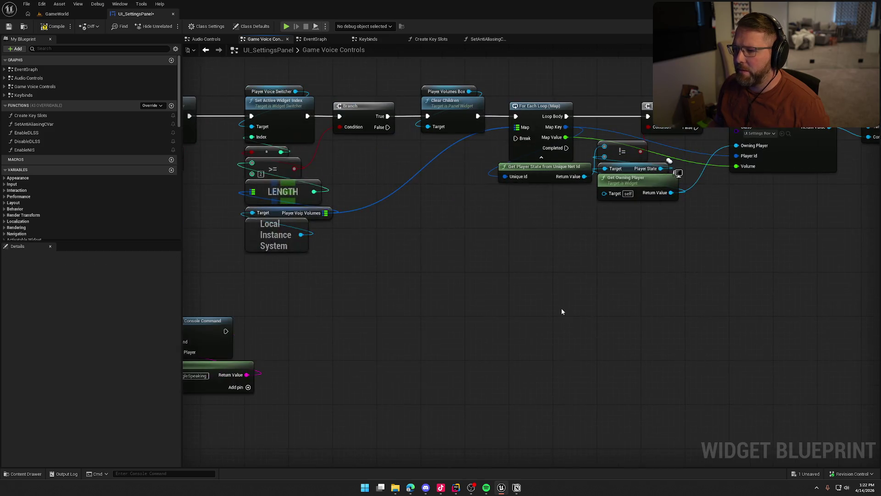
click(54, 27)
click(449, 321)
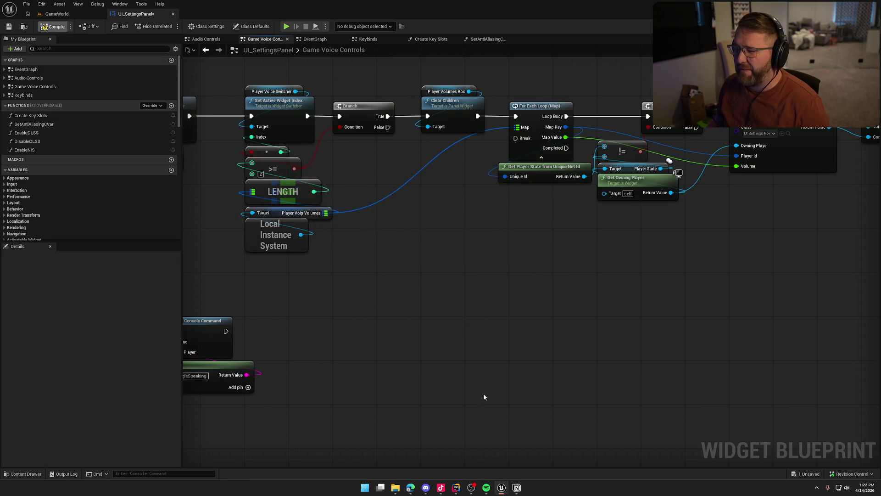
Step: Check off 'Players Disconnect they need to be removed from the voip settings list' in Notion
click(516, 488)
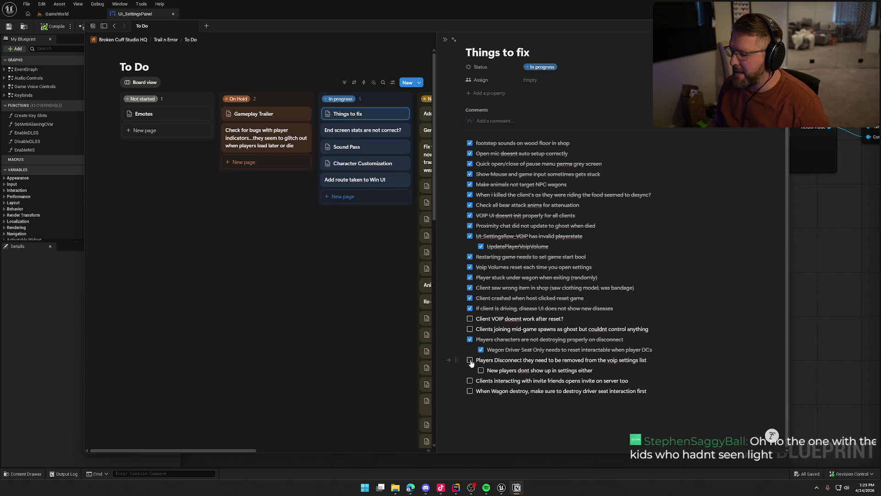
click(470, 360)
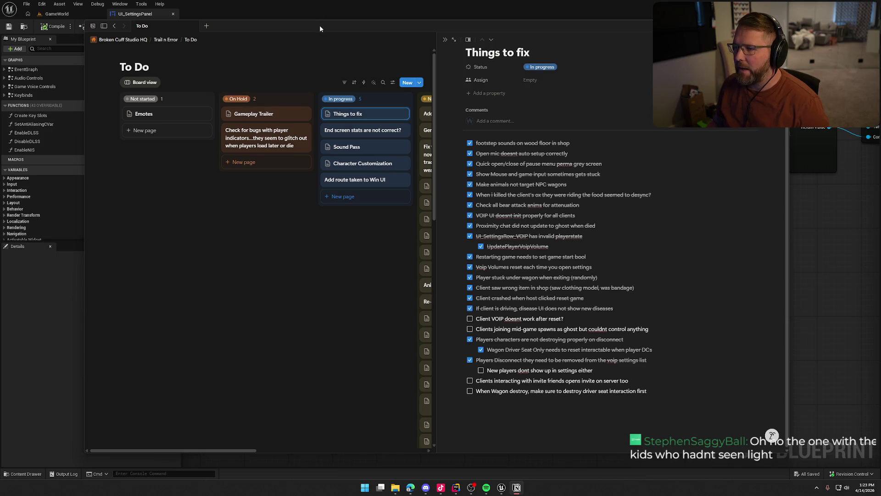
key(alt+Tab)
mouse_move(398, 338)
mouse_down()
mouse_move(508, 298)
mouse_move(378, 206)
mouse_move(440, 263)
mouse_up()
mouse_move(475, 294)
mouse_down()
mouse_move(360, 210)
mouse_move(378, 198)
mouse_up()
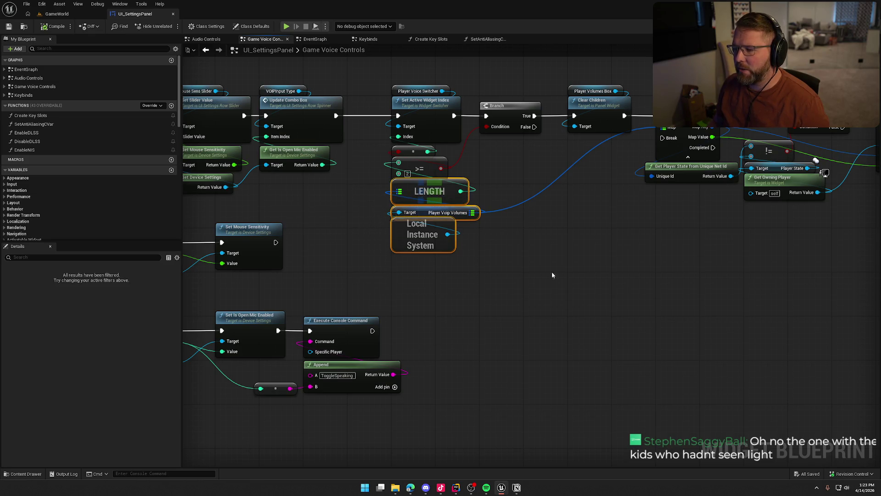
Step: Select and deselect the Player Voip Volumes and Local Instance System nodes, then switch to Rider
drag(471, 238, 445, 210)
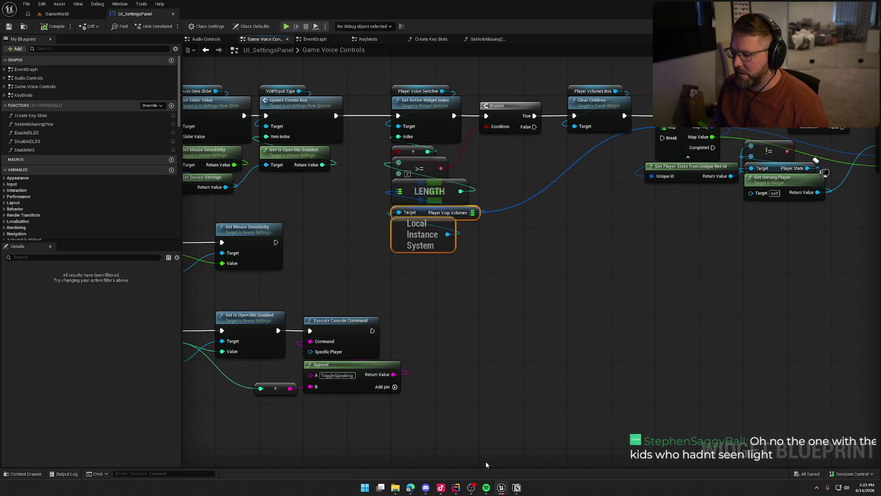
click(504, 372)
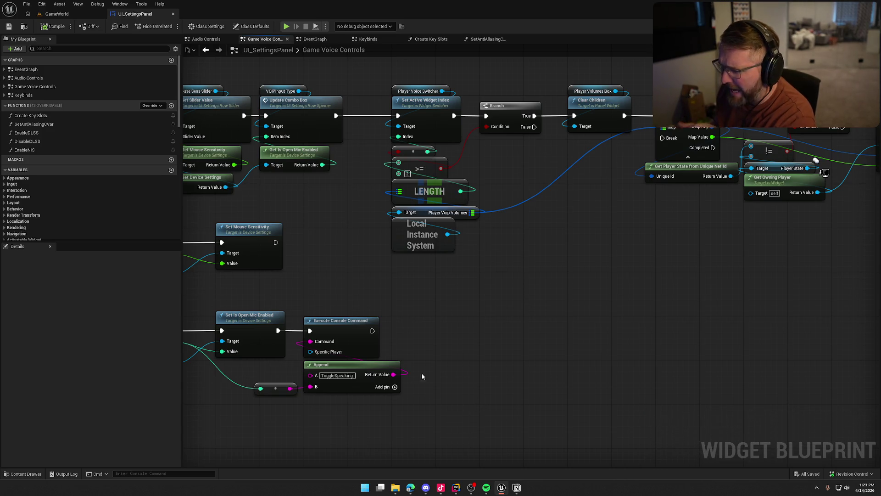
click(456, 486)
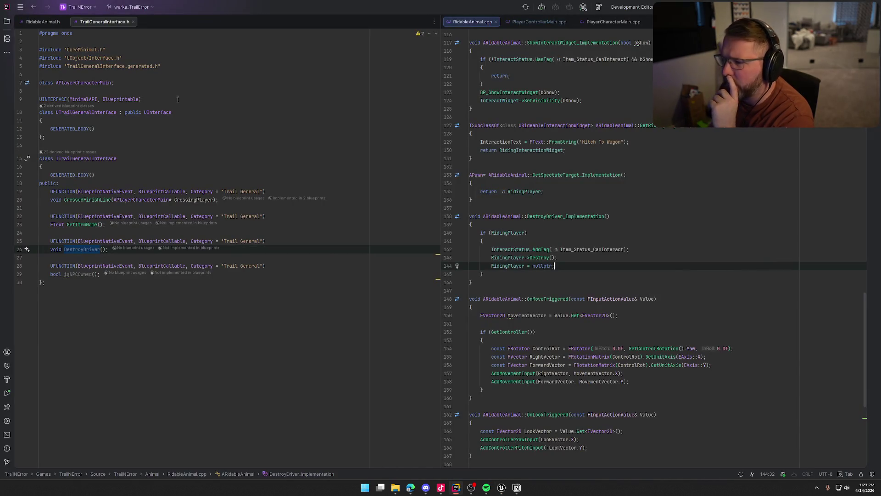
Step: Close all open code files in Rider
middle_click(47, 24)
middle_click(46, 24)
middle_click(47, 24)
middle_click(46, 23)
middle_click(47, 24)
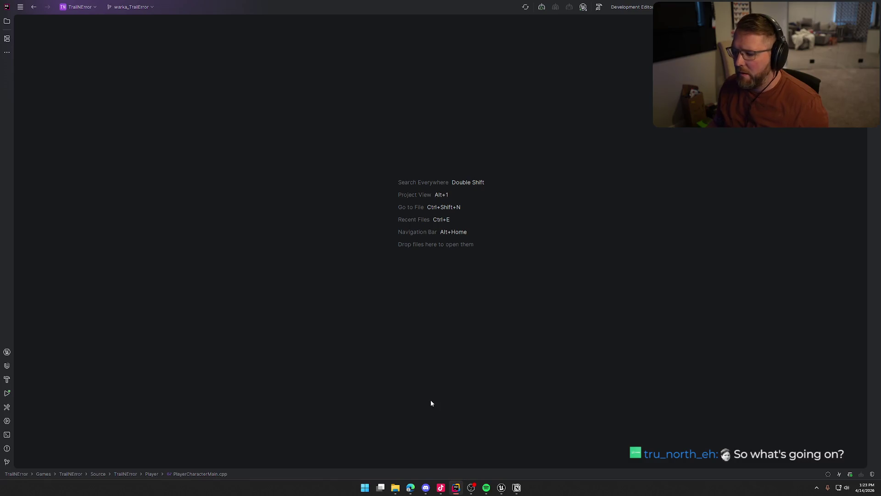
Step: Show the solution file tree and search everywhere for 'playervoipvolumes'
click(7, 21)
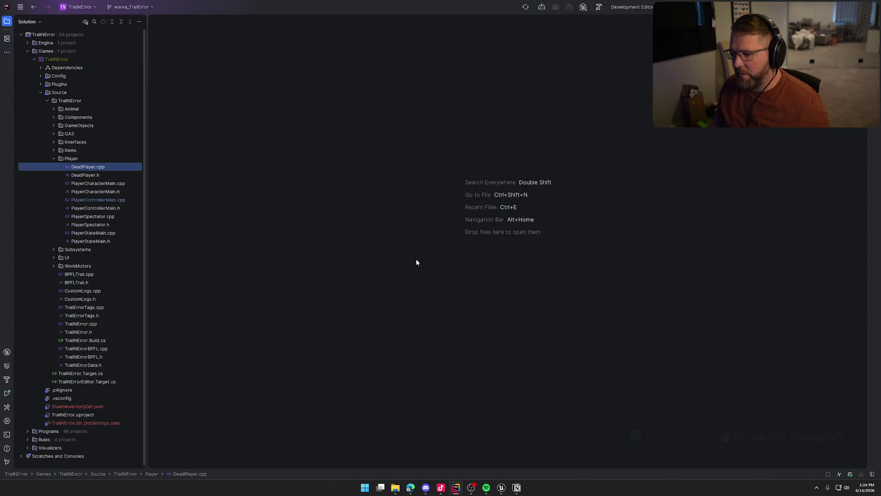
key(shift)
key(shift)
text(player)
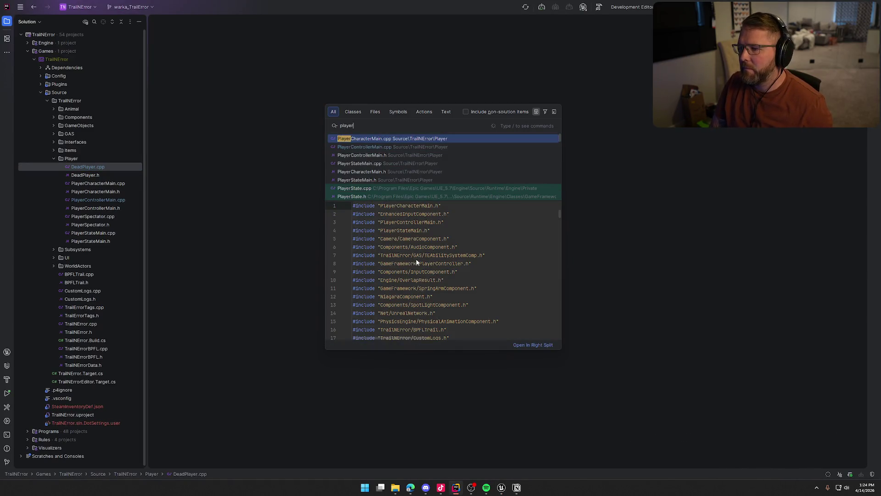
text(voip)
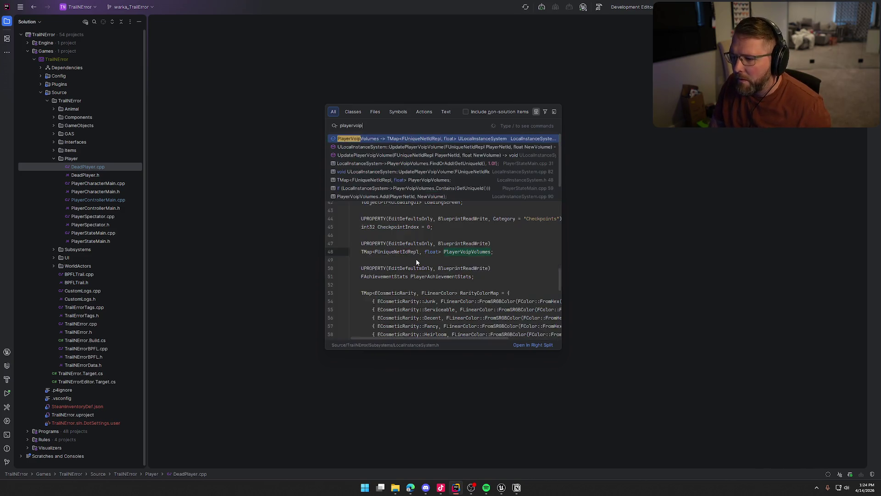
text(volumes)
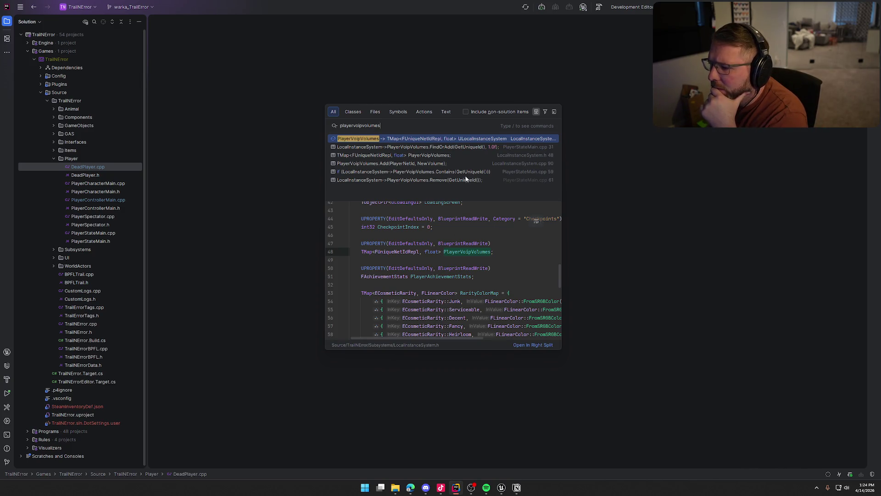
Step: Open PlayerStateMain.cpp and review OnSetUniqueId's PlayerVoipVolumes FindOrAdd call on line 31
click(431, 147)
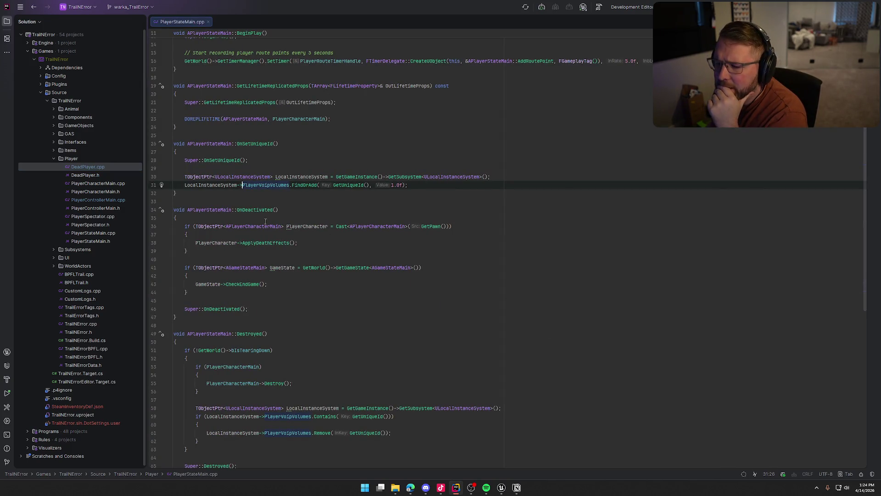
scroll(294, 189, up, 3)
click(261, 218)
scroll(348, 244, up, 1)
scroll(303, 207, down, 3)
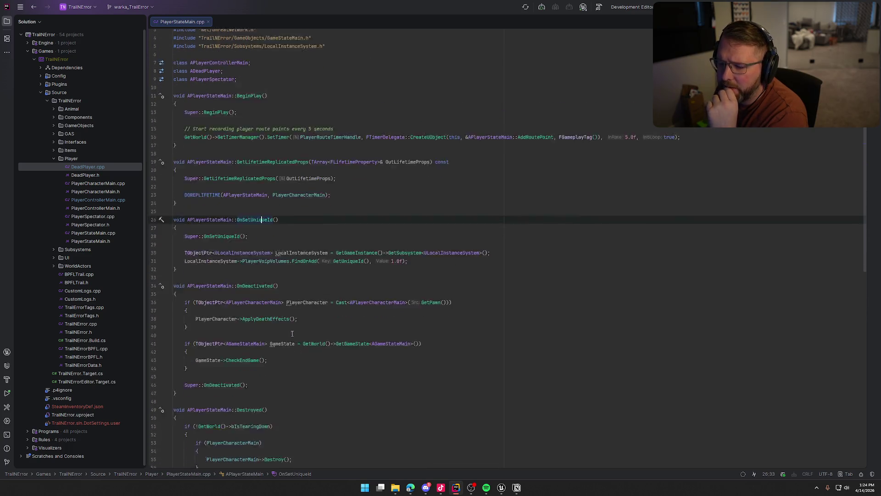
click(305, 206)
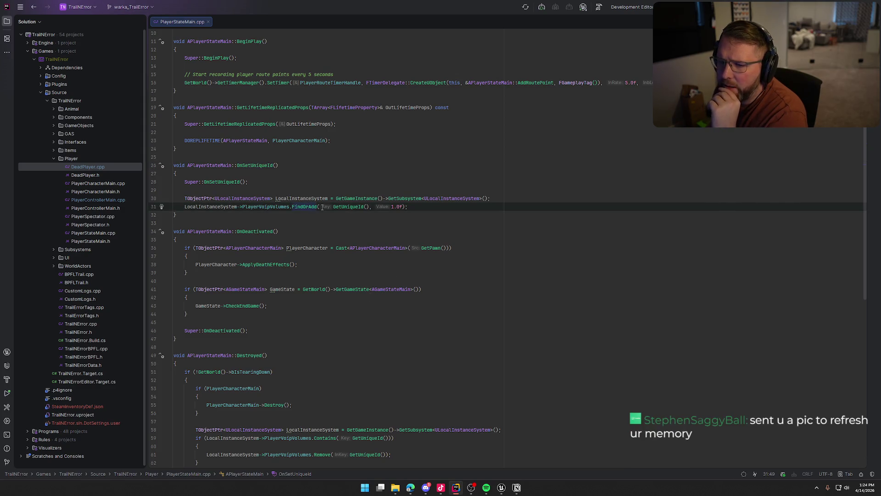
Step: Check the PlayerVoipVolumes Remove call in Destroyed on line 61, then return to Unreal
click(7, 21)
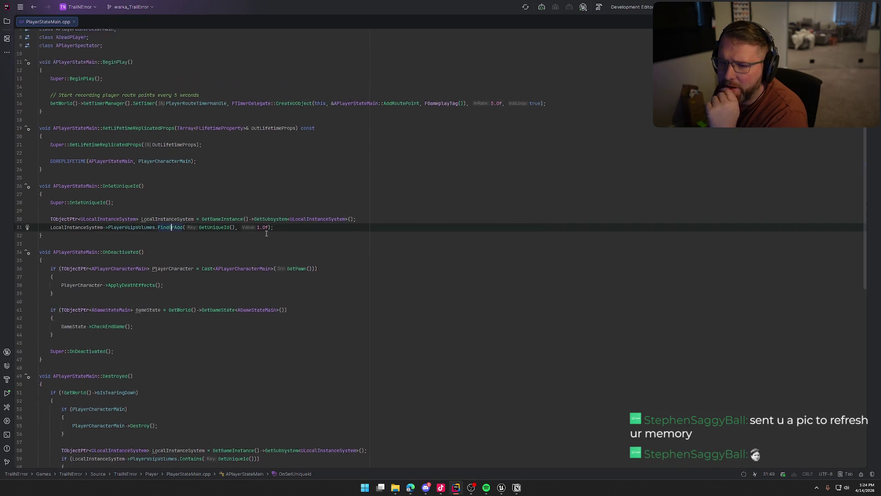
scroll(323, 292, down, 8)
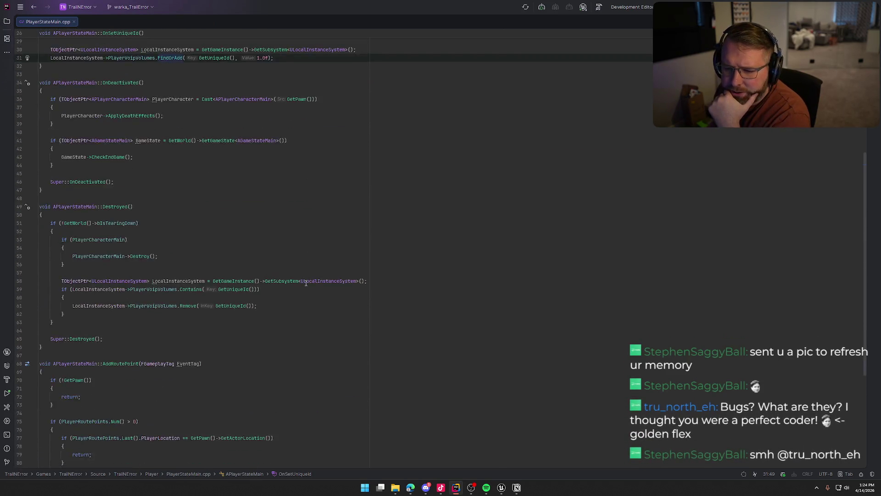
click(281, 233)
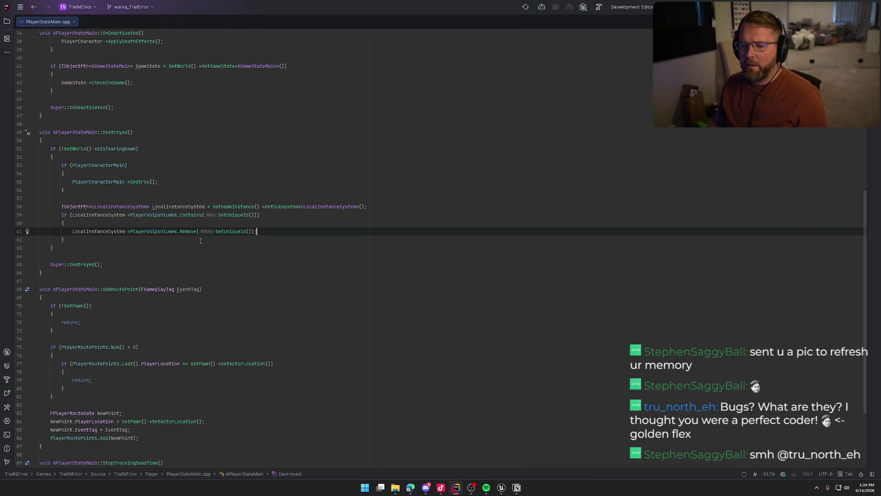
key(alt+Tab)
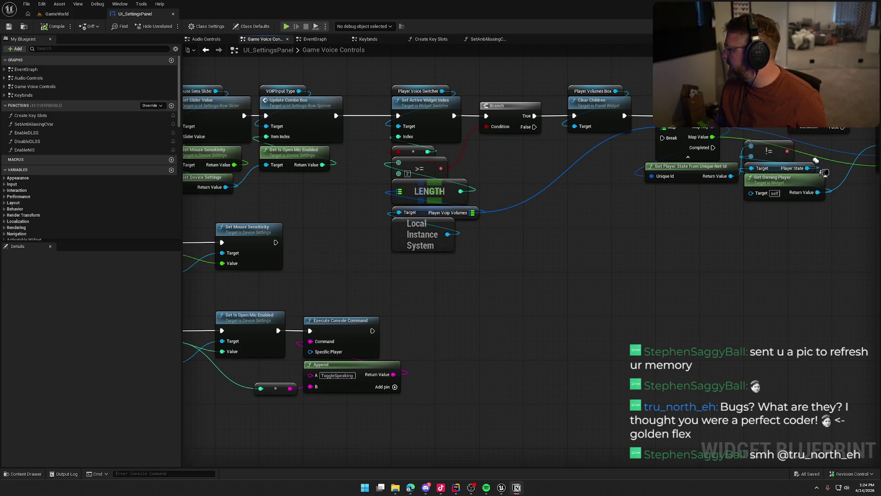
Step: Check off 'New players dont show up in settings either' in Notion, then show the GameWorld level
click(516, 487)
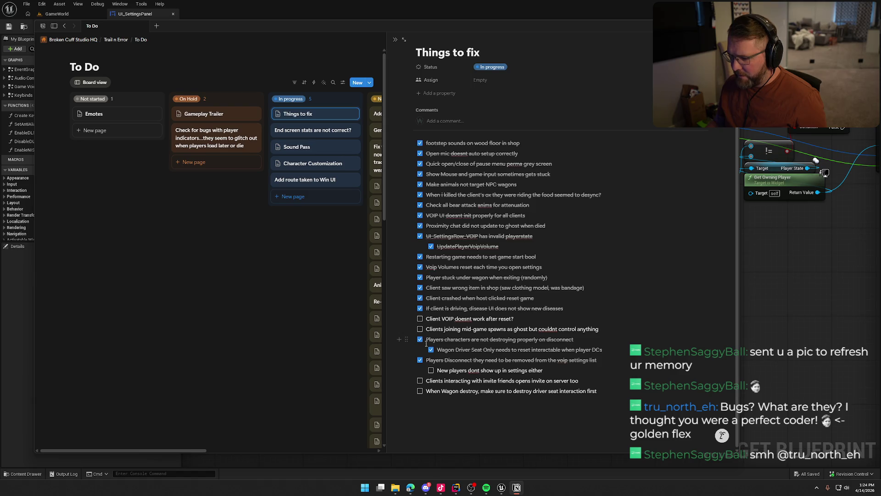
click(431, 370)
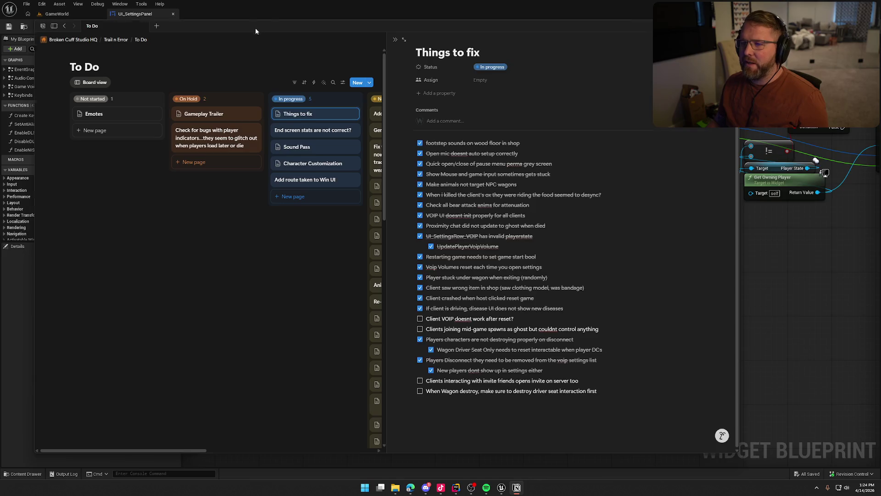
key(alt+Tab)
key(alt+Tab)
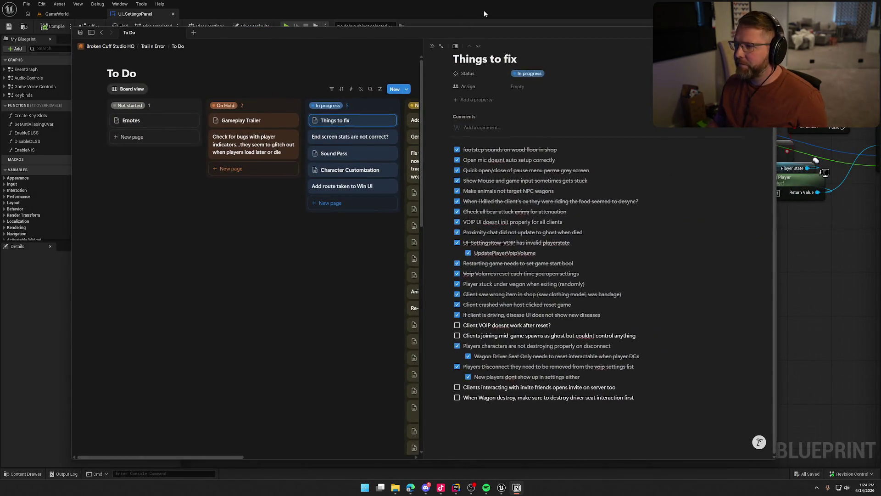
key(alt+Tab)
click(78, 14)
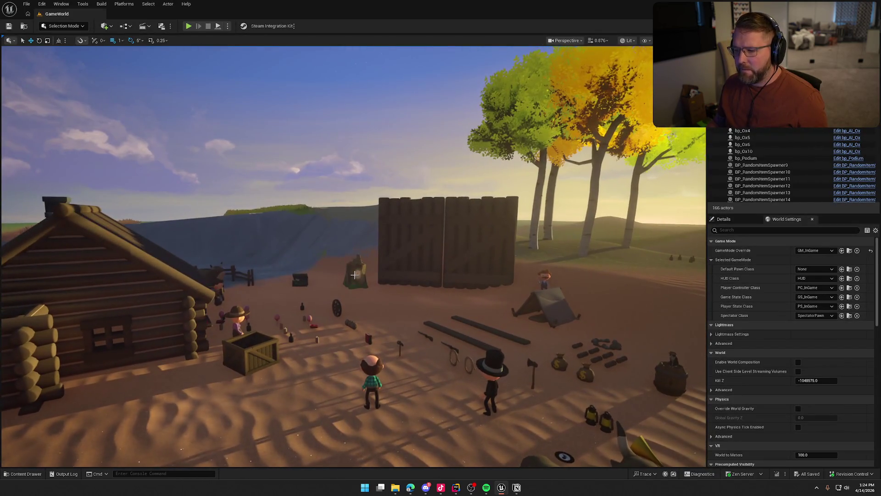
Step: Select the wanted poster in the level, locate its asset, and open bp_WantedPoster
click(354, 276)
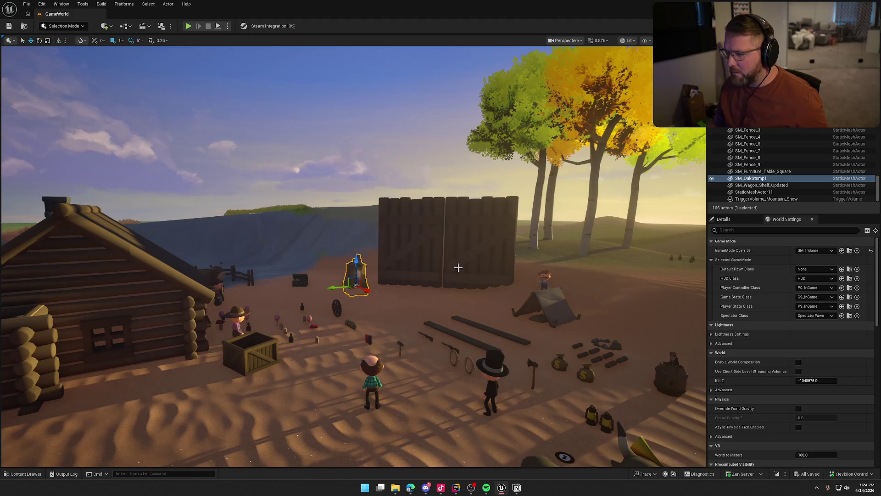
click(361, 273)
key(ctrl+b)
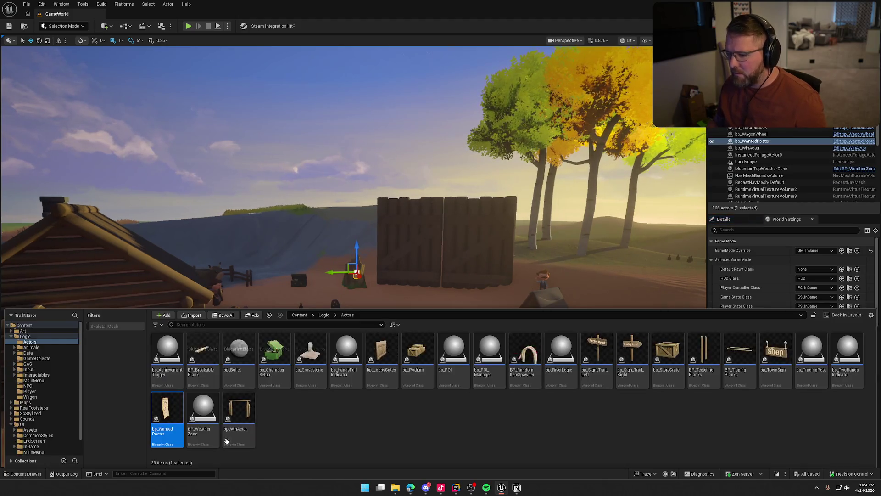
key(ctrl+space)
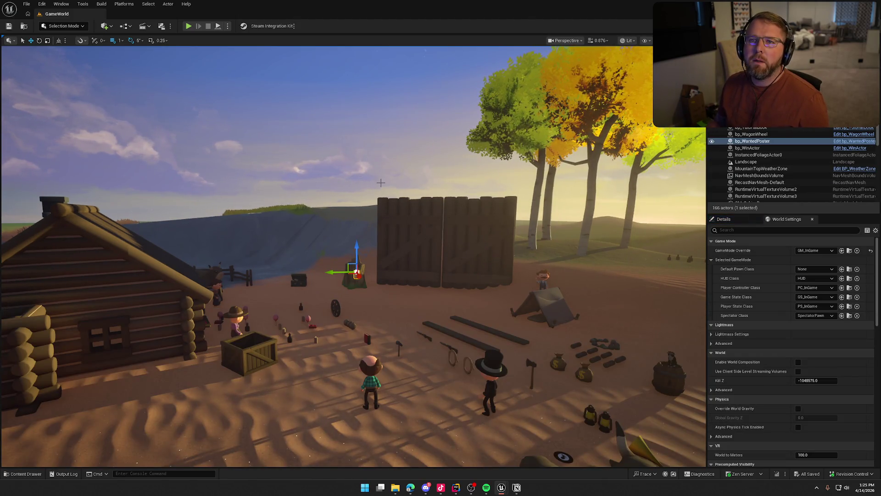
key(ctrl+e)
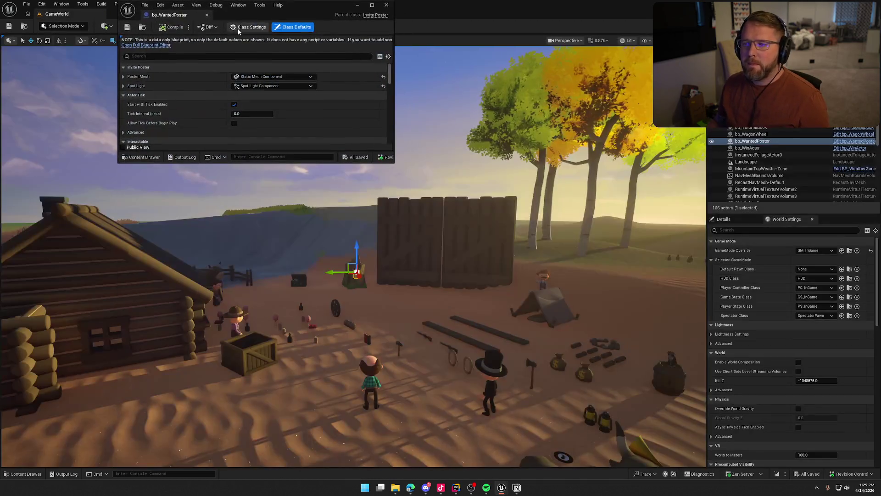
Step: Open bp_WantedPoster in the full Blueprint Editor, then bring up InvitePoster.h in Rider
mouse_move(166, 18)
mouse_down()
mouse_move(128, 73)
mouse_move(153, 18)
mouse_move(189, 130)
mouse_move(174, 55)
mouse_move(137, 14)
mouse_up()
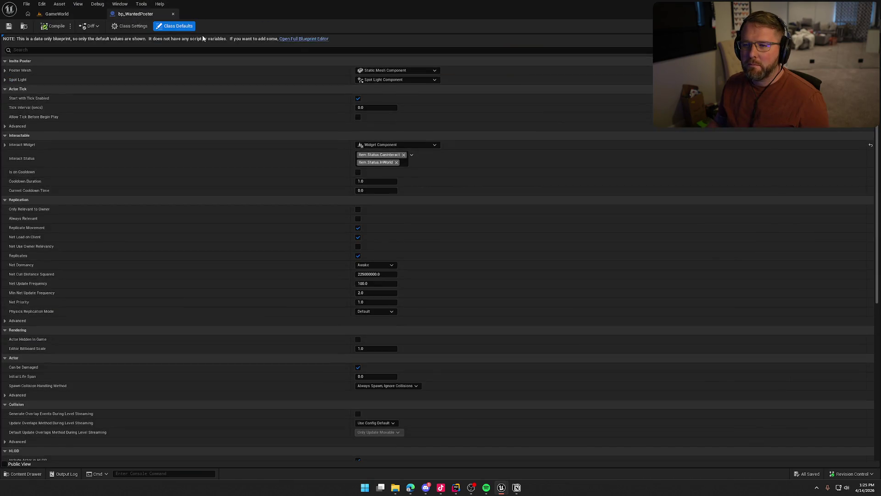
click(298, 40)
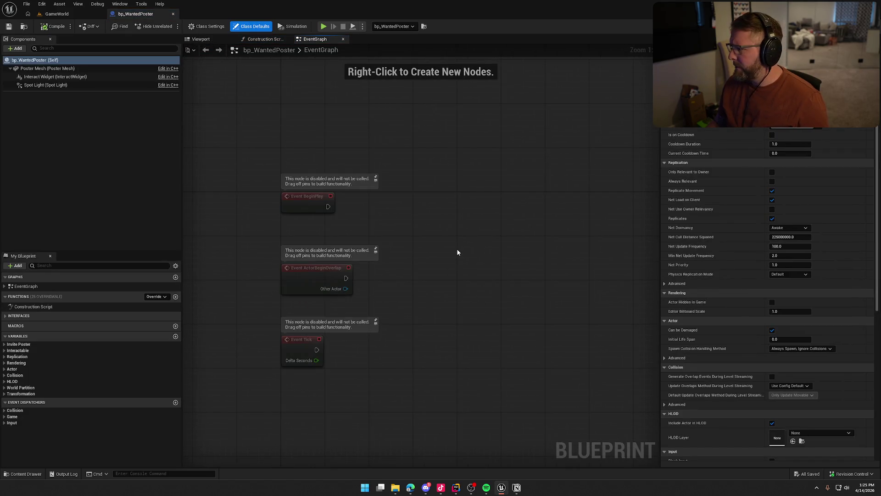
key(alt+Tab)
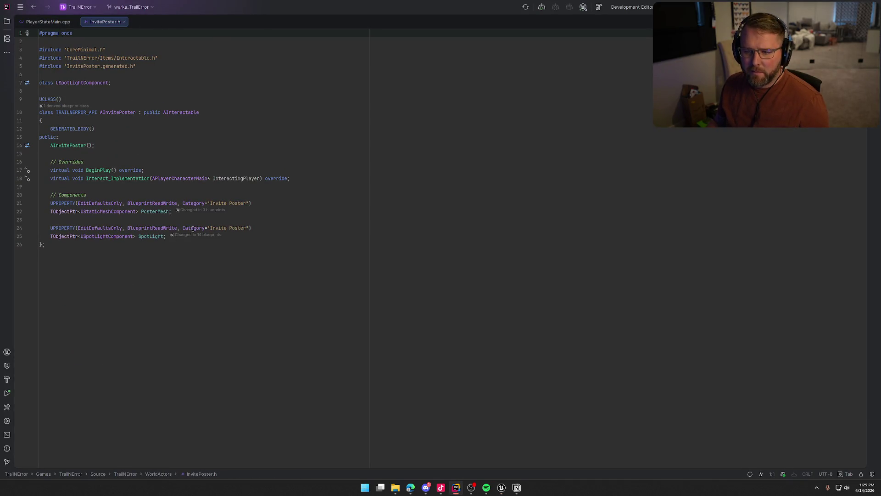
Step: Open InvitePoster.cpp split beside InvitePoster.h, with the cursor after the base Interact call
click(94, 170)
key(ctrl+b)
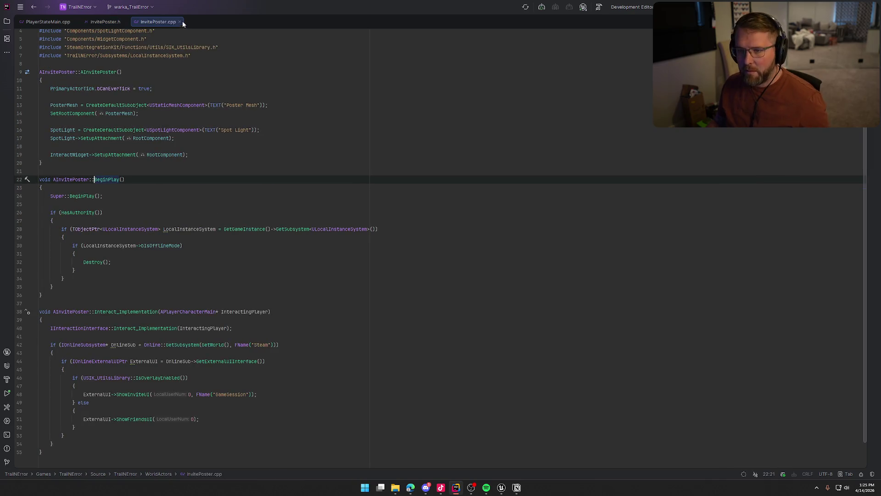
mouse_move(153, 21)
mouse_down()
mouse_move(367, 147)
mouse_move(604, 268)
mouse_up()
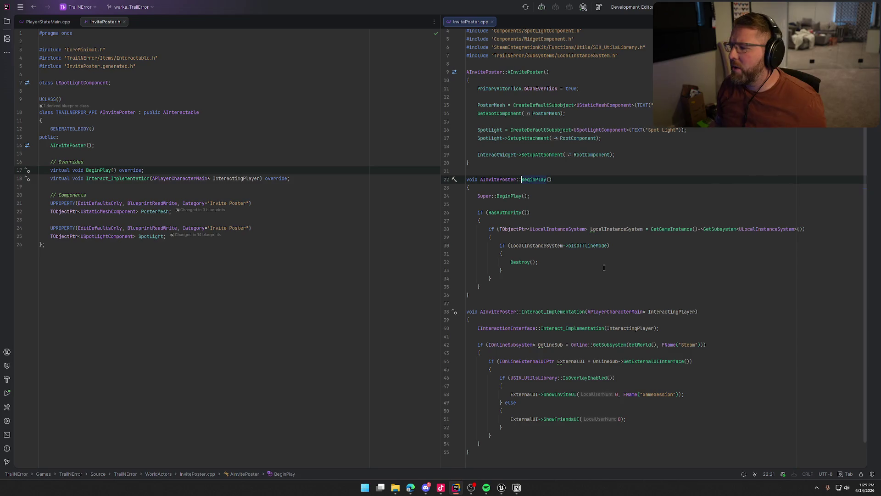
click(581, 257)
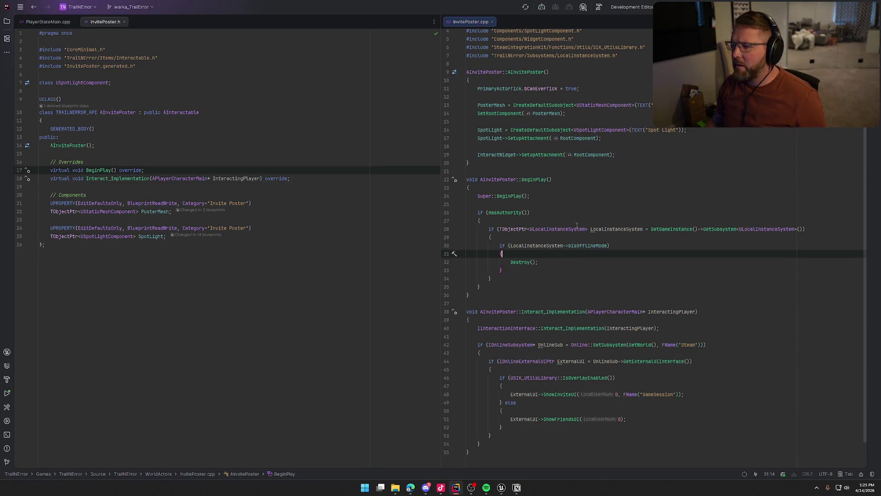
scroll(543, 299, down, 2)
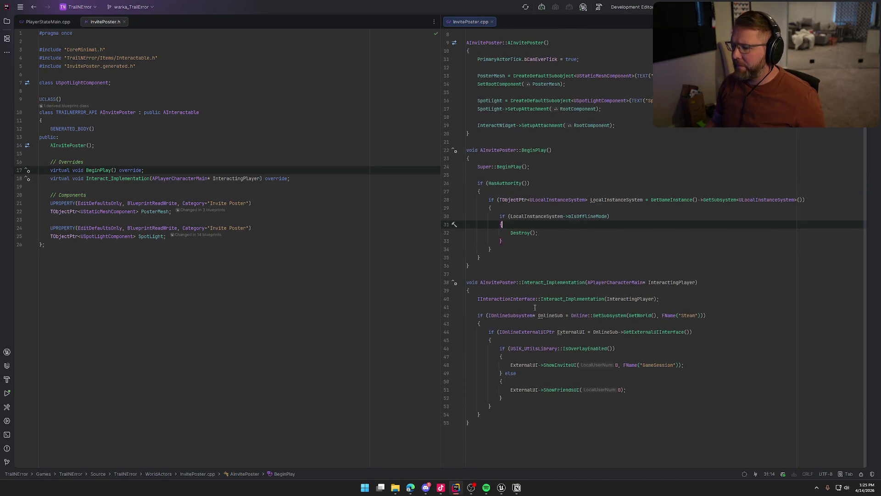
click(665, 299)
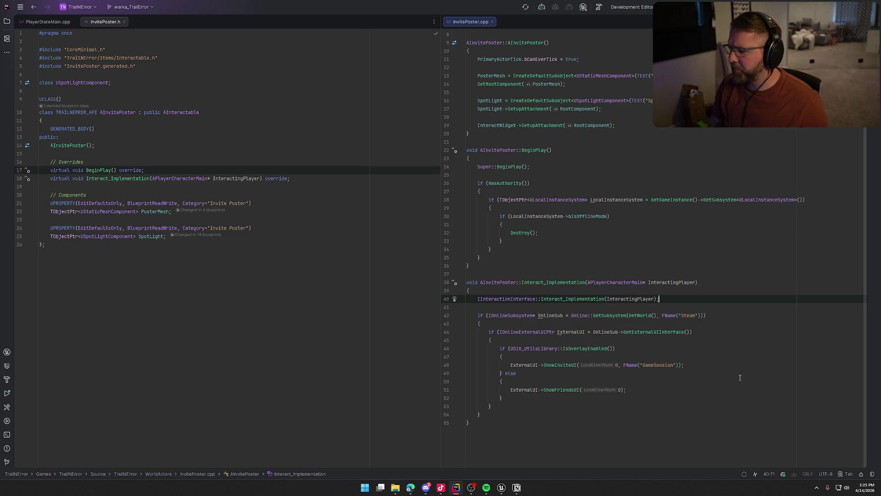
Step: Add the condition 'if (!InteractingPlayer->IsLocallyControlled())' after the base Interact call
key(Return)
key(Return)
text(if (Inter)
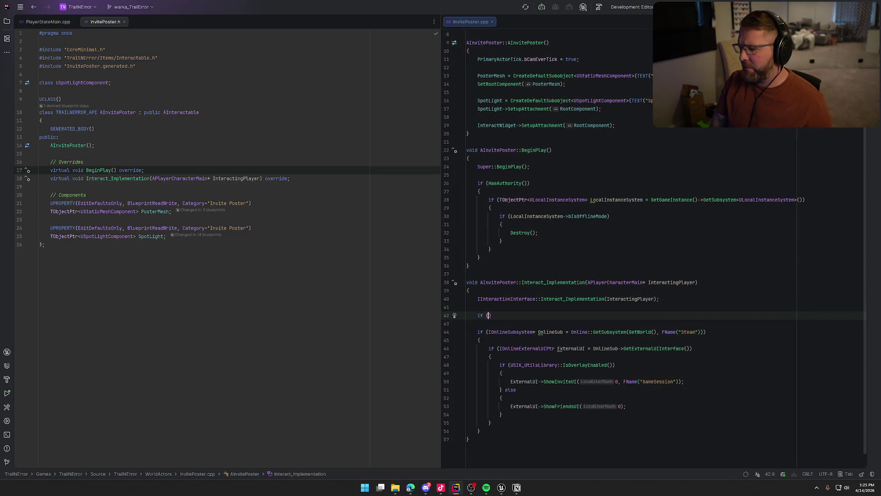
key(Return)
text(-)
text(>Locall)
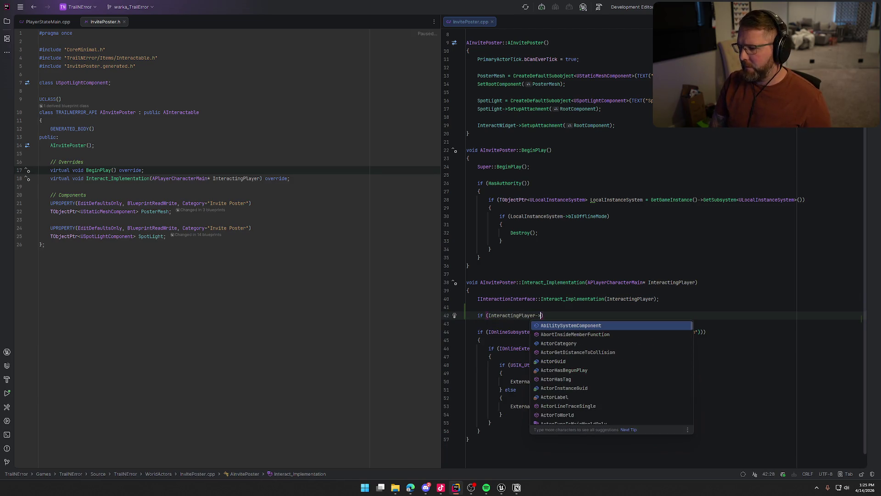
key(Return)
click(487, 315)
text(!)
Step: Give the condition a '{ return; }' body, then close all open files
click(604, 315)
text(;)
key(BackSpace)
key(Return)
text({)
key(Return)
text(return;)
key(End)
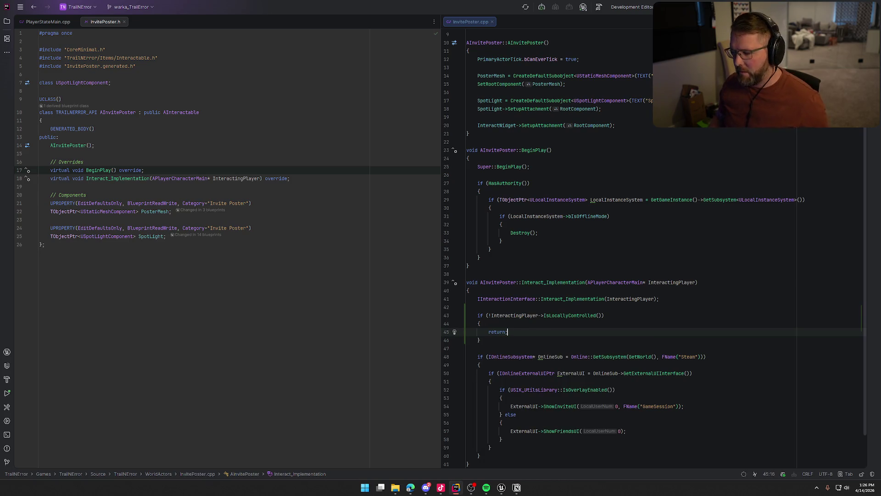
scroll(705, 299, down, 2)
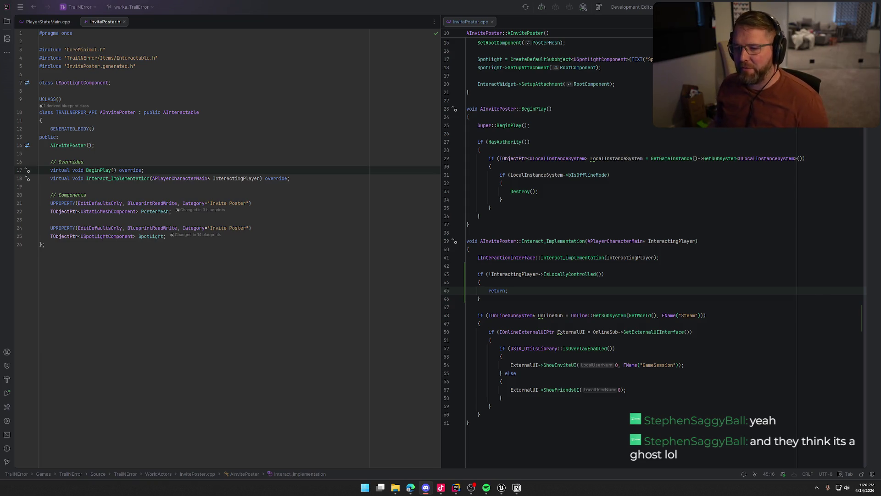
middle_click(47, 24)
middle_click(47, 23)
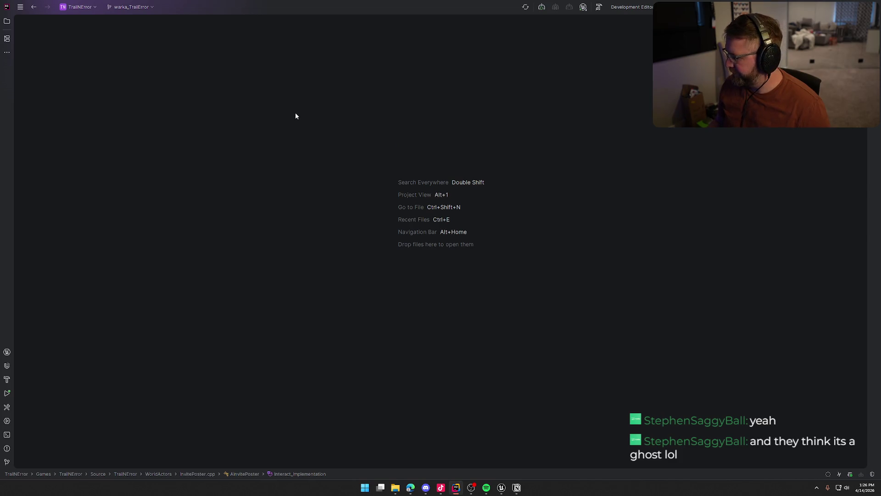
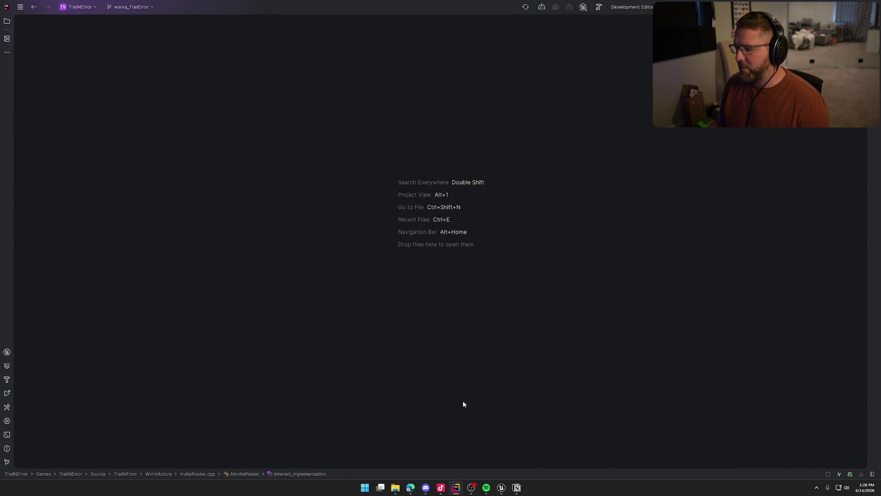
Step: Tick the invite-friends-opens-on-server item in Notion's Things to fix, then return to the editor
click(516, 487)
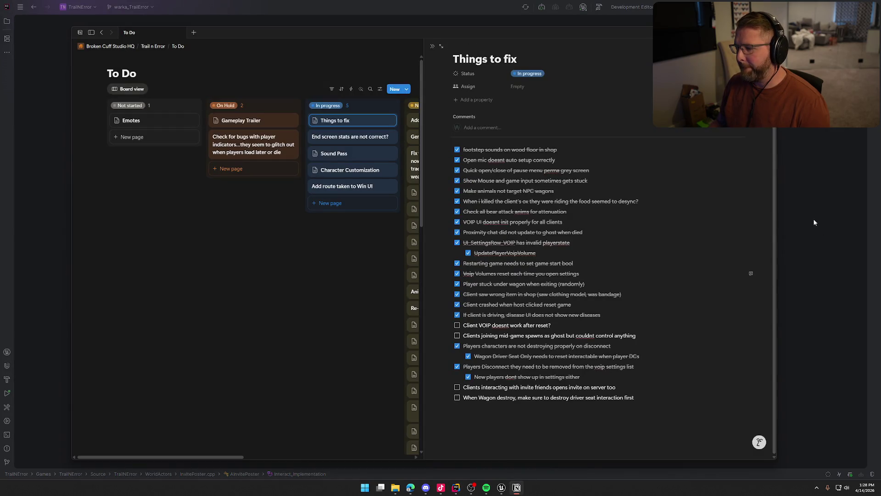
click(457, 387)
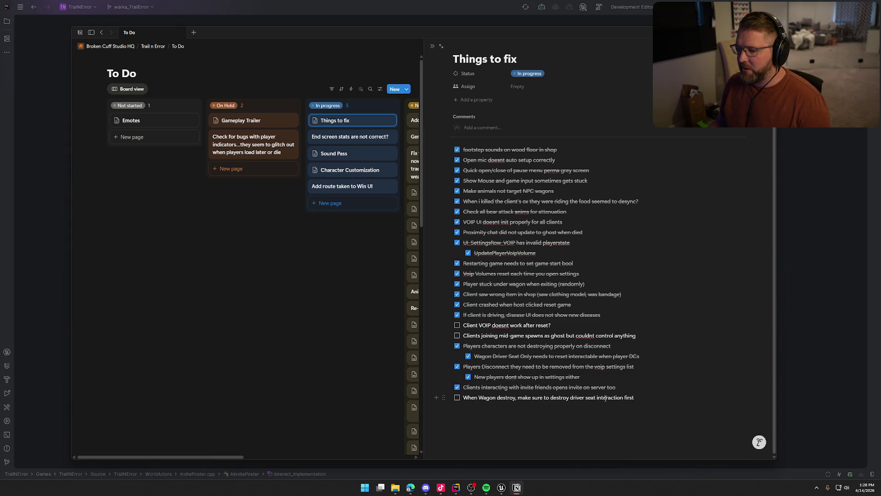
click(825, 201)
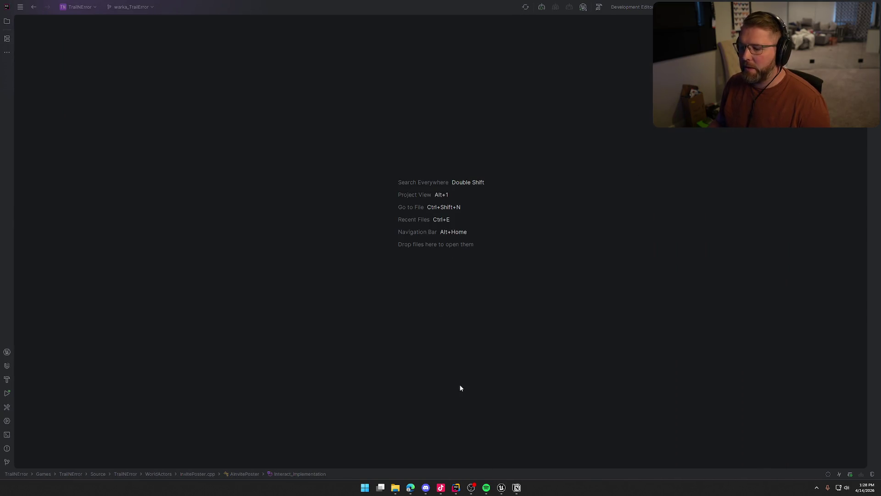
click(501, 487)
Step: Select the covered wagon in the GameWorld level and open its bp_AVSWagon Blueprint with Ctrl+E
click(71, 16)
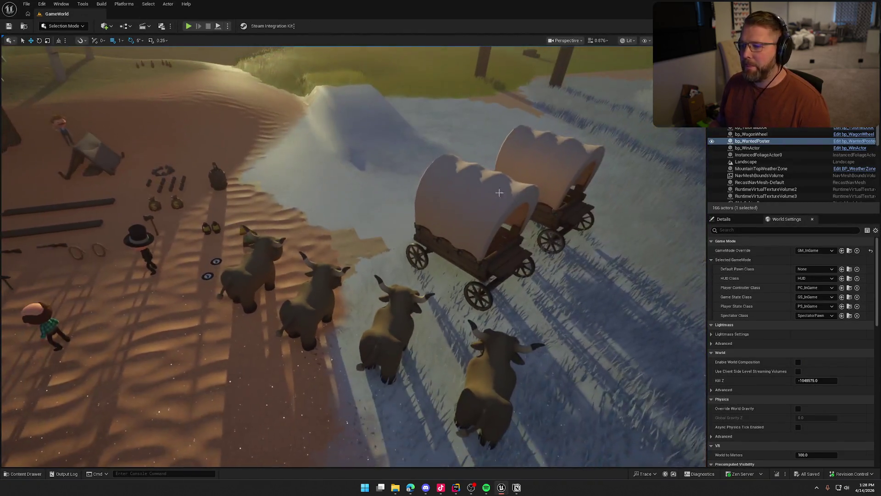
click(475, 215)
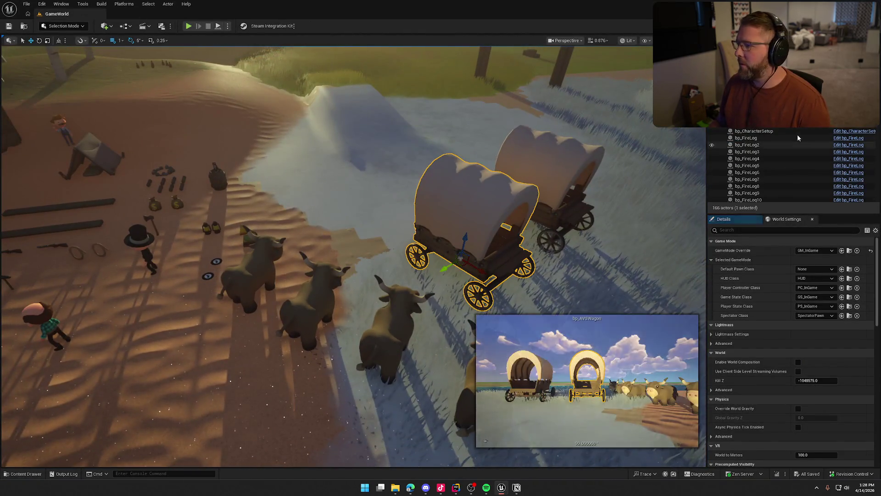
key(ctrl+e)
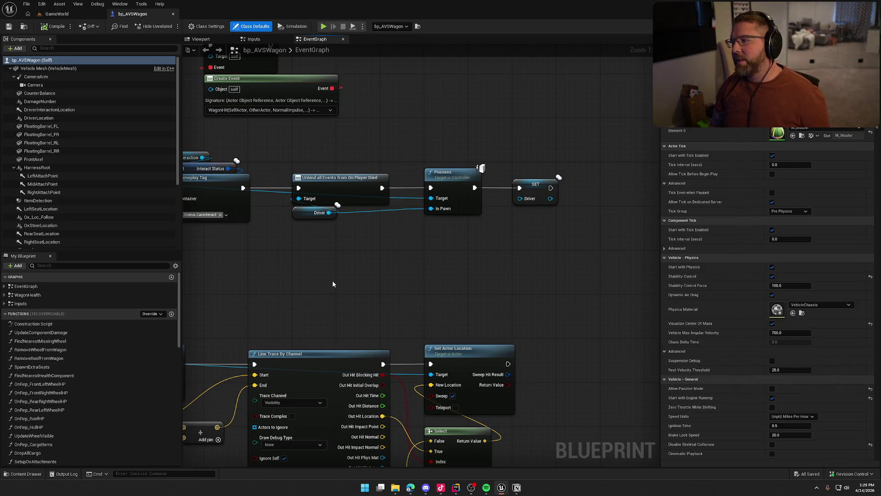
Step: Pan the wagon EventGraph past the Sequence, WagonHit and Event ApplyDamage nodes to open Update Component Damage
mouse_move(332, 279)
mouse_down()
mouse_move(475, 293)
mouse_move(456, 273)
mouse_move(531, 275)
mouse_move(500, 264)
mouse_up()
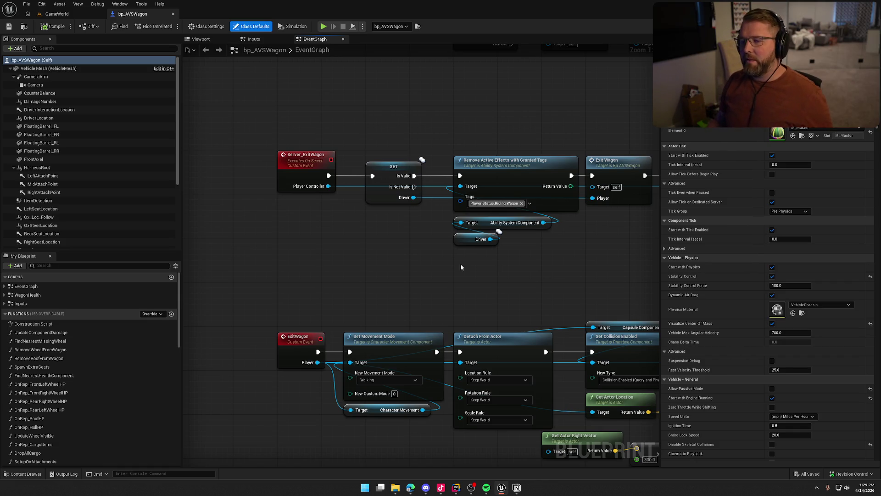
scroll(415, 266, down, 6)
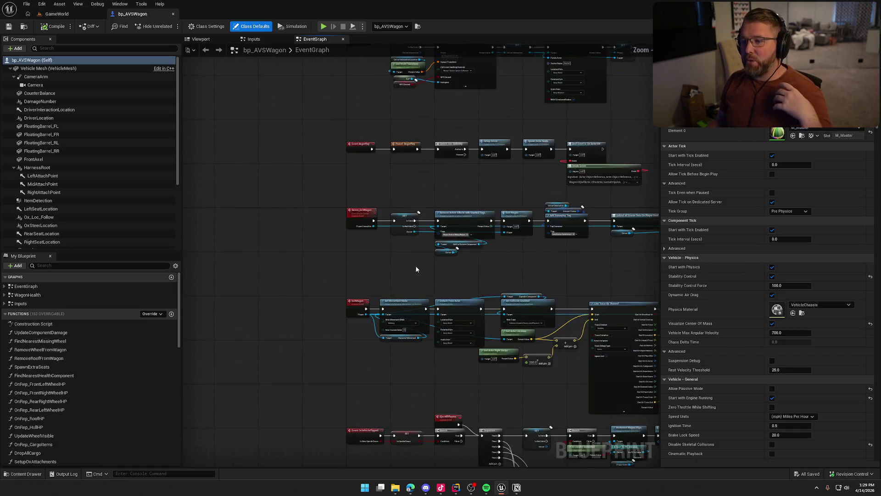
scroll(374, 227, up, 10)
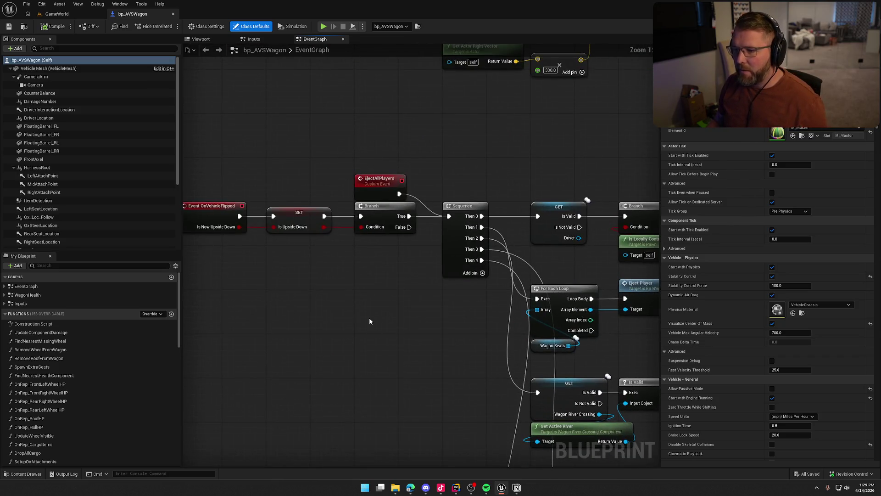
drag(590, 237, 282, 332)
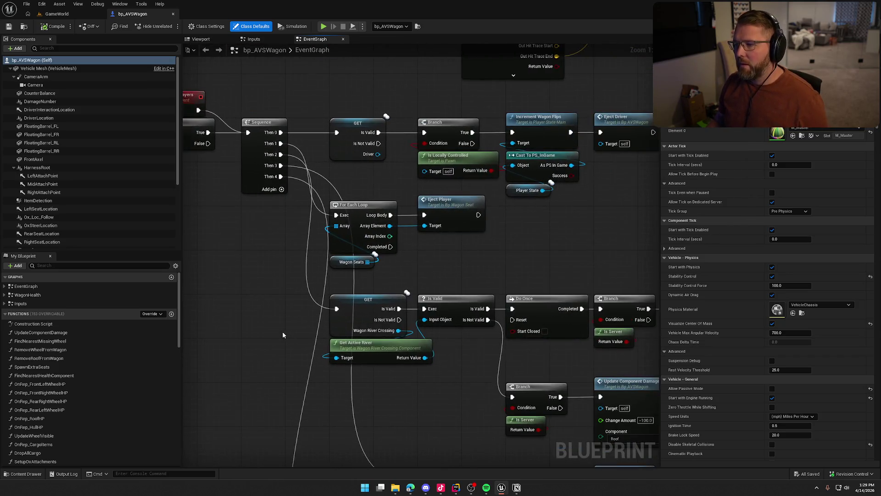
mouse_move(410, 400)
mouse_down()
mouse_move(416, 222)
mouse_move(310, 160)
mouse_up()
scroll(512, 277, down, 5)
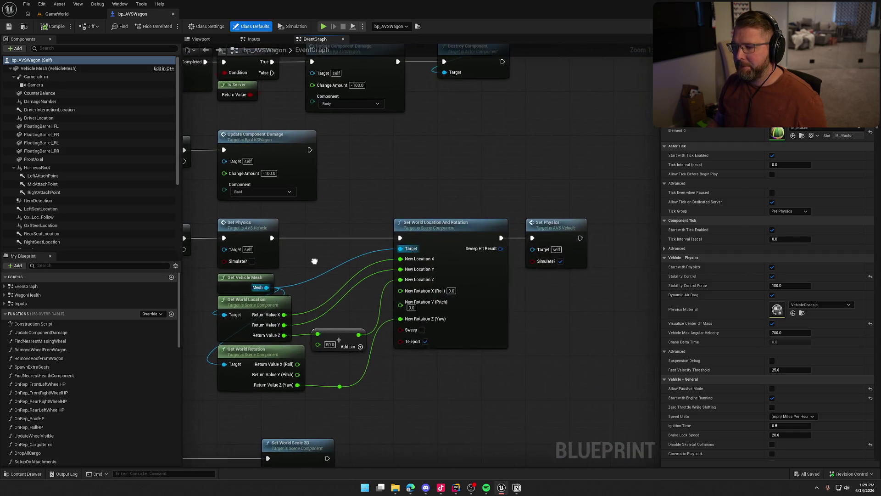
scroll(372, 327, up, 4)
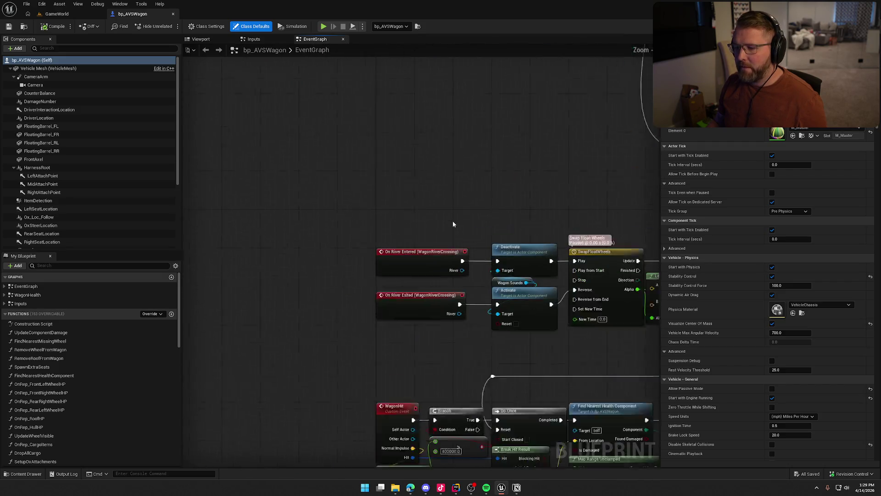
drag(329, 249, 354, 73)
mouse_move(278, 208)
mouse_down()
mouse_move(295, 232)
mouse_move(277, 55)
mouse_up()
mouse_move(265, 252)
mouse_down()
mouse_move(226, 158)
mouse_move(215, 78)
mouse_up()
drag(503, 170, 444, 238)
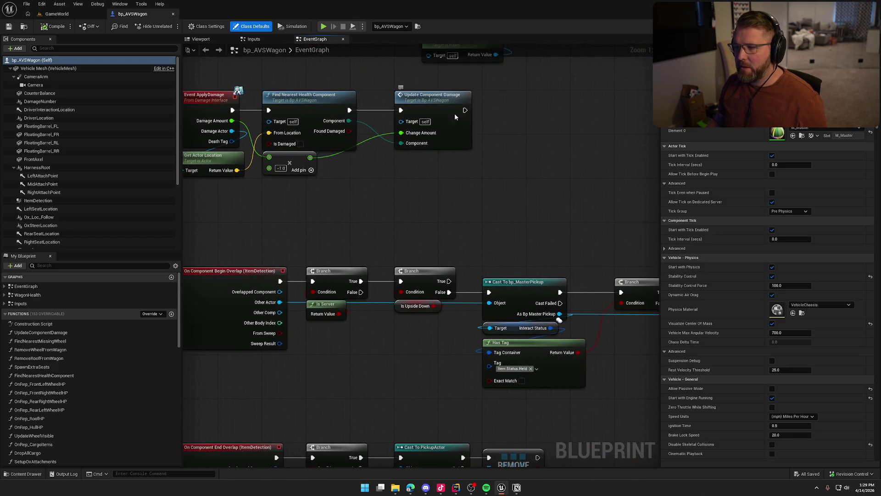
double_click(454, 113)
Step: Jump into WagonHealth, look over the removal, Remove Gameplay Tag and Delay nodes, and select Server_BreakComponent
double_click(565, 274)
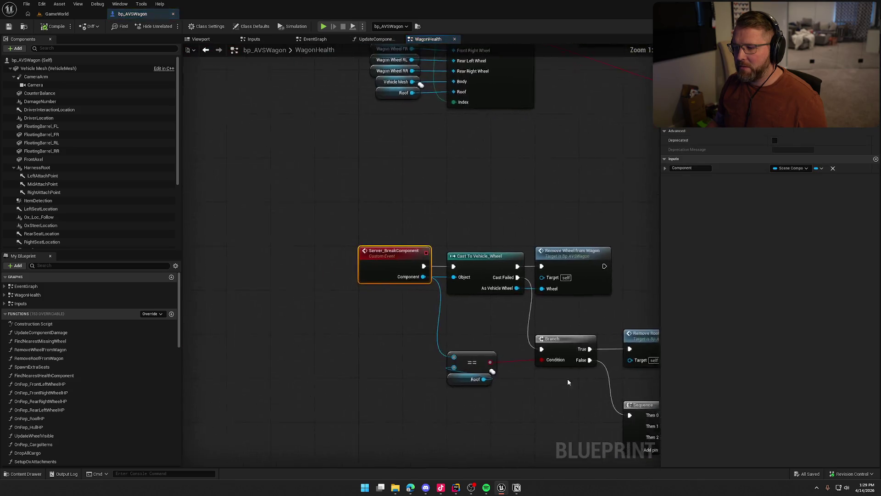
mouse_move(548, 429)
mouse_down()
mouse_move(351, 356)
mouse_move(287, 353)
mouse_move(299, 286)
mouse_up()
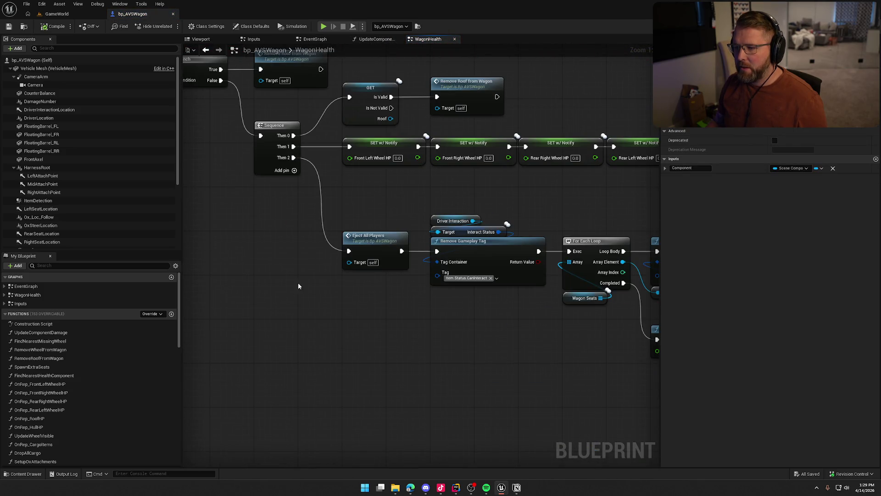
drag(402, 353, 316, 375)
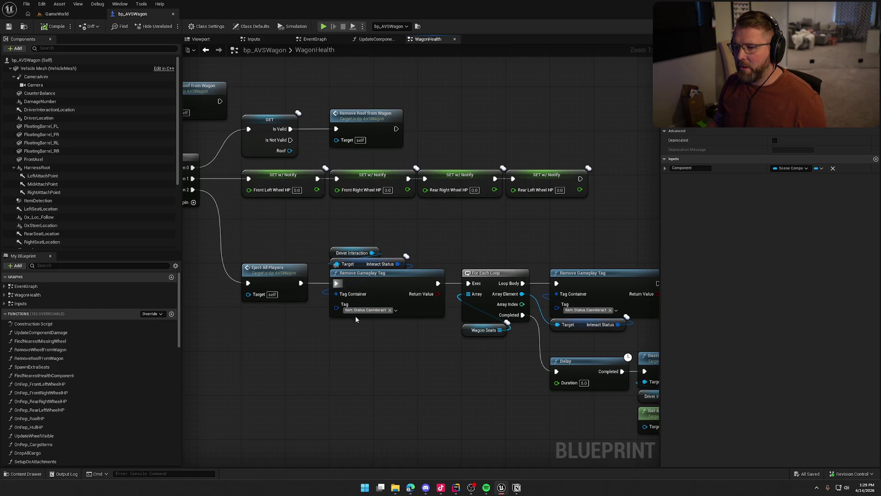
mouse_move(428, 363)
mouse_down()
mouse_move(321, 271)
mouse_move(317, 235)
mouse_up()
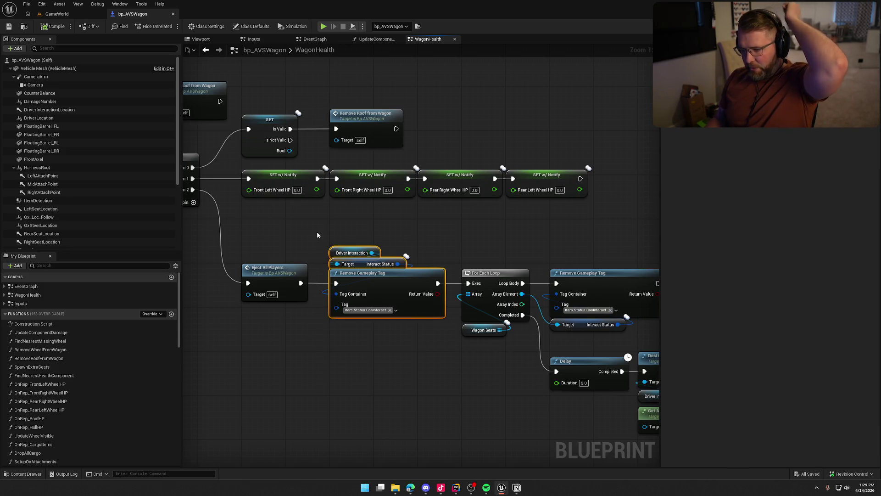
mouse_move(323, 248)
mouse_down()
mouse_move(493, 299)
mouse_move(539, 361)
mouse_up()
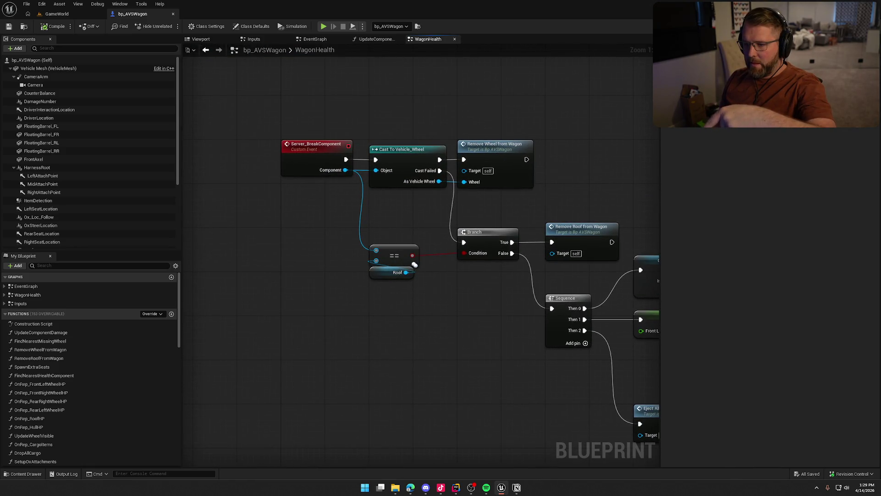
click(303, 153)
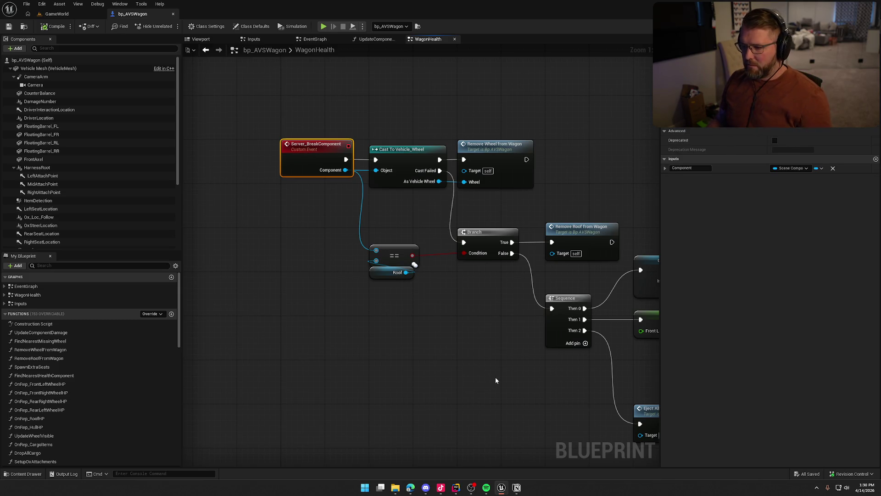
right_click(307, 153)
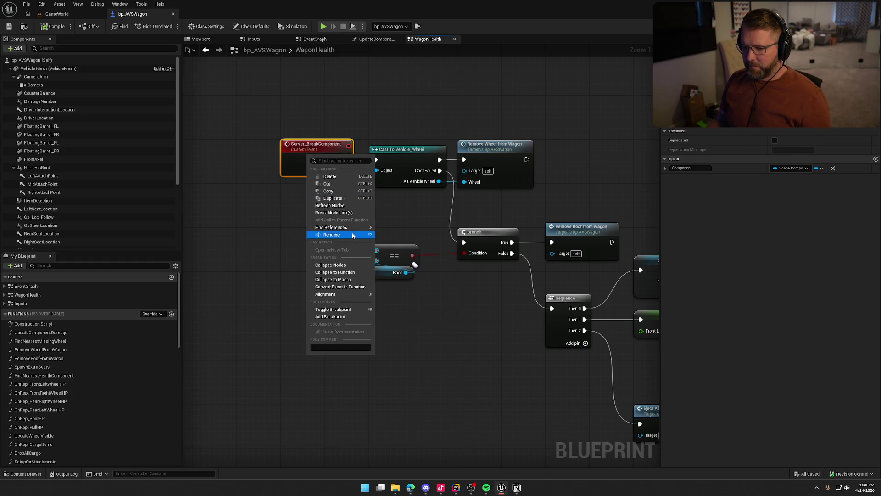
click(510, 298)
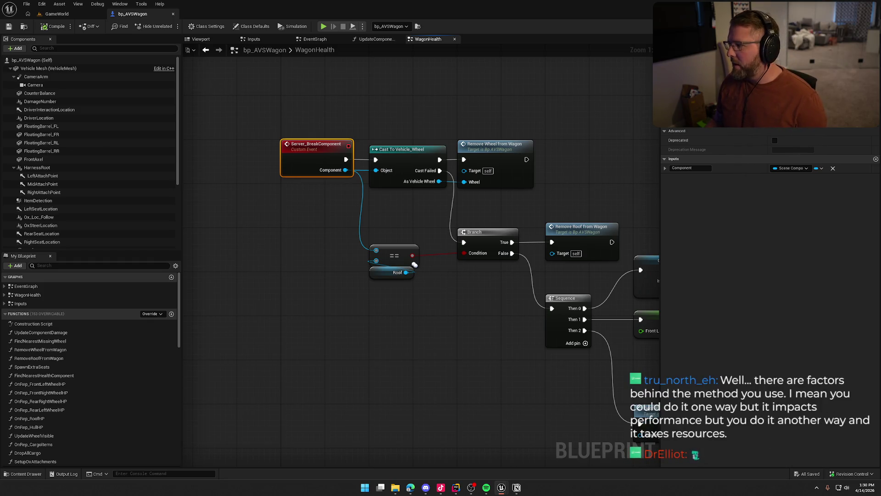
drag(322, 206, 425, 304)
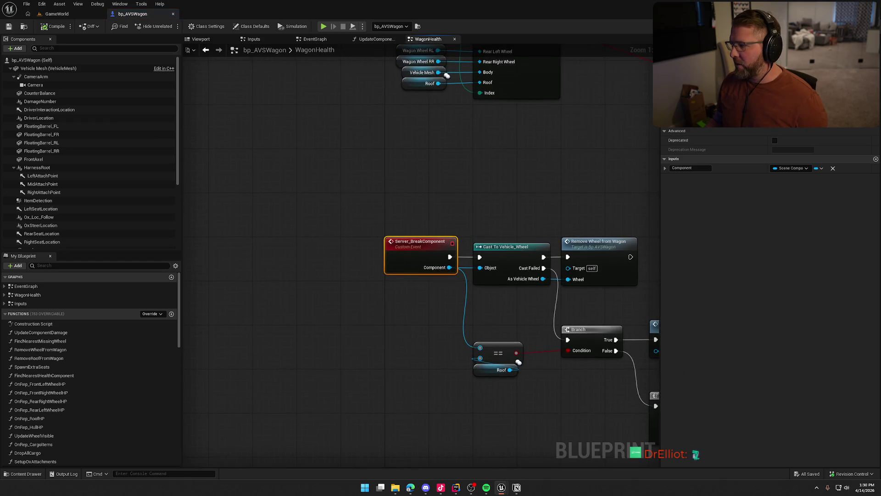
Step: Inspect the UpdateComponentDamage graph's entry node and its Switch Has Authority node
click(374, 39)
mouse_move(400, 390)
mouse_down()
mouse_move(575, 324)
mouse_move(630, 325)
mouse_move(592, 337)
mouse_up()
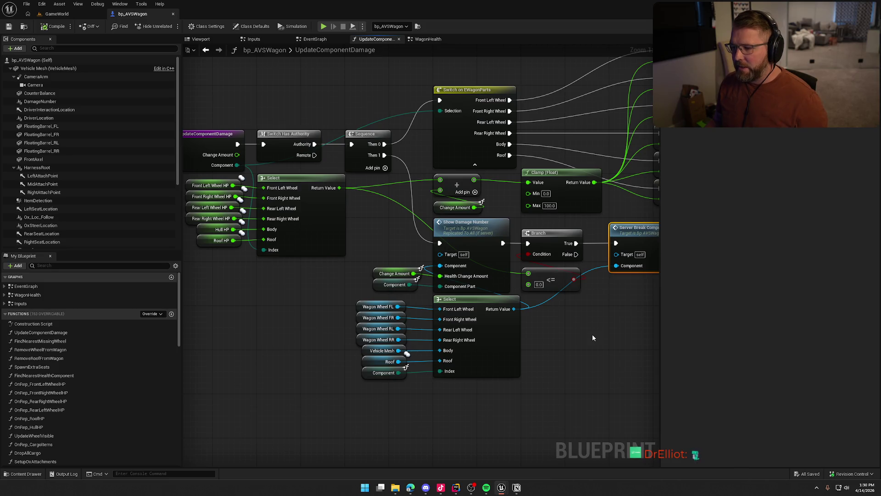
click(233, 148)
right_click(238, 150)
click(309, 107)
click(310, 138)
Step: Jump from the Server Break Component call to its WagonHealth event and view the Remove Roof and Eject All Players nodes
drag(569, 346, 468, 252)
double_click(468, 252)
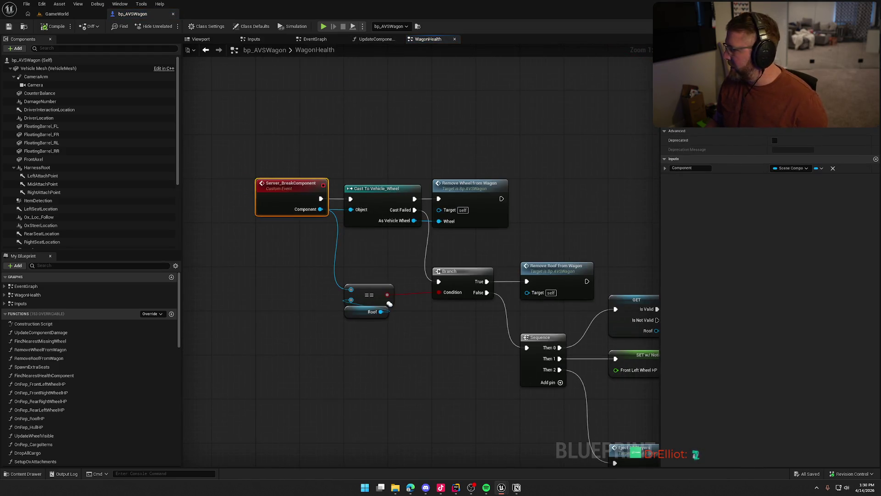
drag(574, 216, 472, 121)
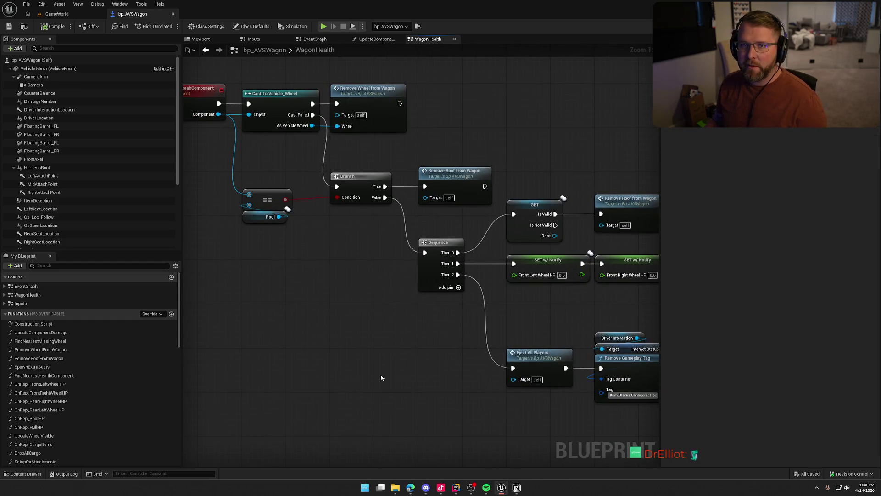
mouse_move(315, 308)
mouse_down()
mouse_move(334, 275)
mouse_move(338, 306)
mouse_up()
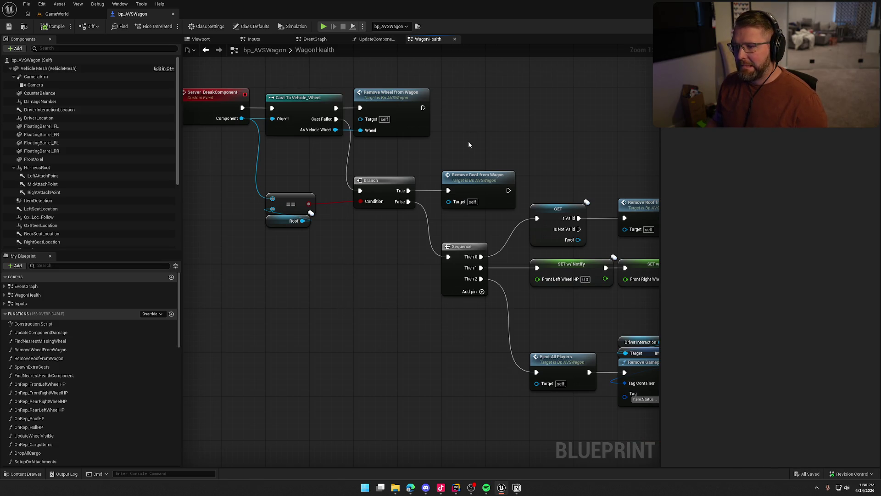
drag(462, 113, 422, 154)
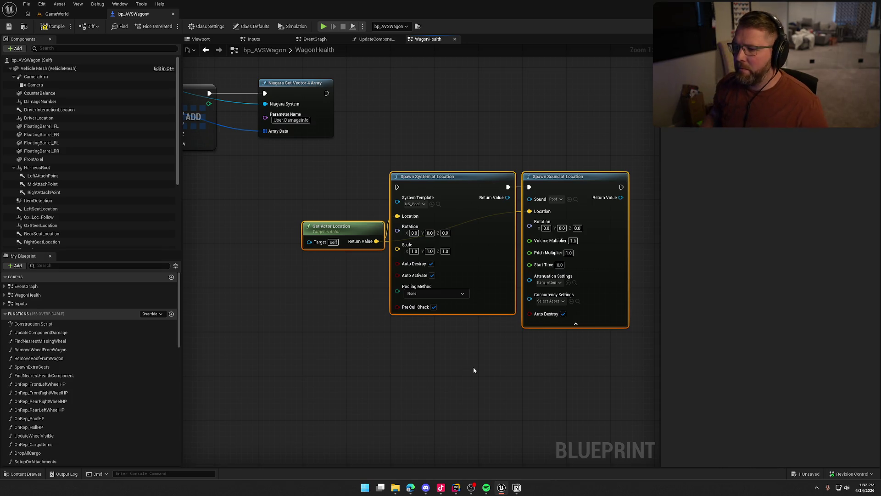
Step: Paste the copied location, particle and sound spawn nodes beside the wagon destroy chain
mouse_move(467, 365)
mouse_down()
mouse_move(521, 419)
mouse_move(514, 336)
mouse_up()
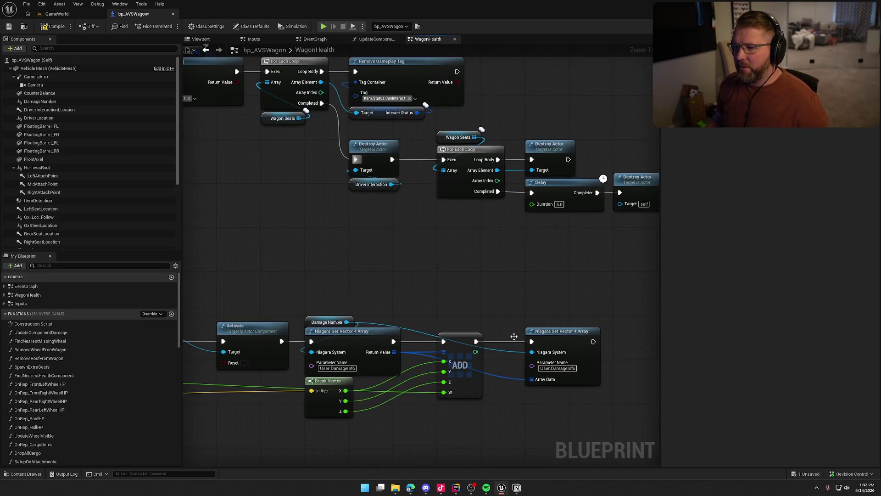
mouse_move(438, 265)
mouse_down()
mouse_move(455, 274)
mouse_move(474, 327)
mouse_move(172, 269)
mouse_move(645, 146)
mouse_move(596, 69)
mouse_move(521, 295)
mouse_move(289, 291)
mouse_move(276, 247)
mouse_up()
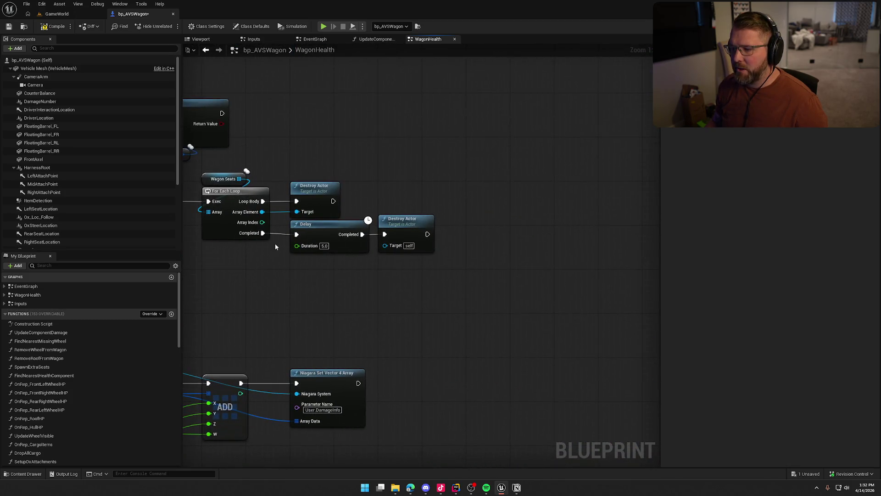
key(ctrl+v)
drag(553, 301, 426, 253)
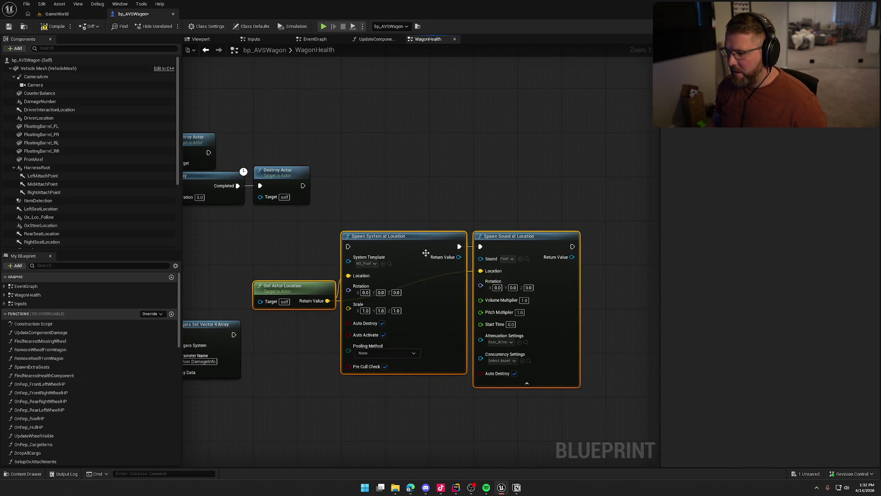
mouse_move(457, 205)
mouse_down()
mouse_move(530, 192)
mouse_move(366, 160)
mouse_move(400, 156)
mouse_up()
drag(349, 177, 349, 200)
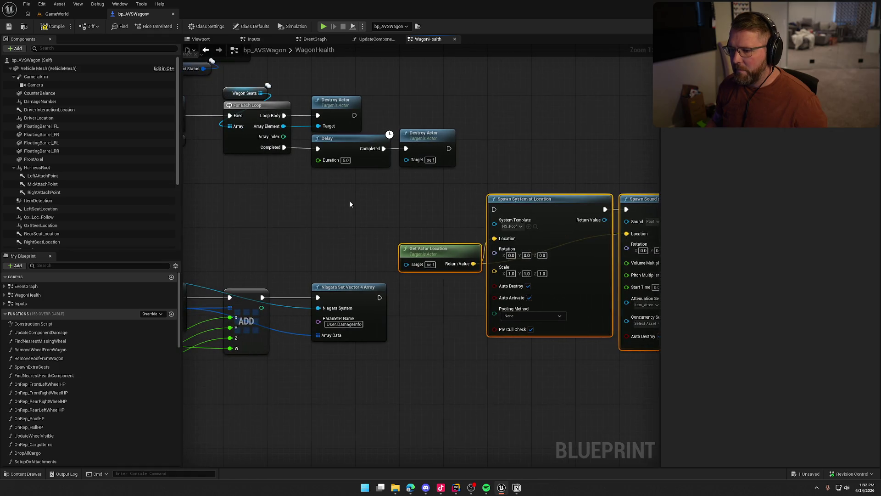
Step: Add a Multicast custom event MC_DestroyWagonEffects next to Spawn System at Location
right_click(350, 203)
text(cus)
key(Return)
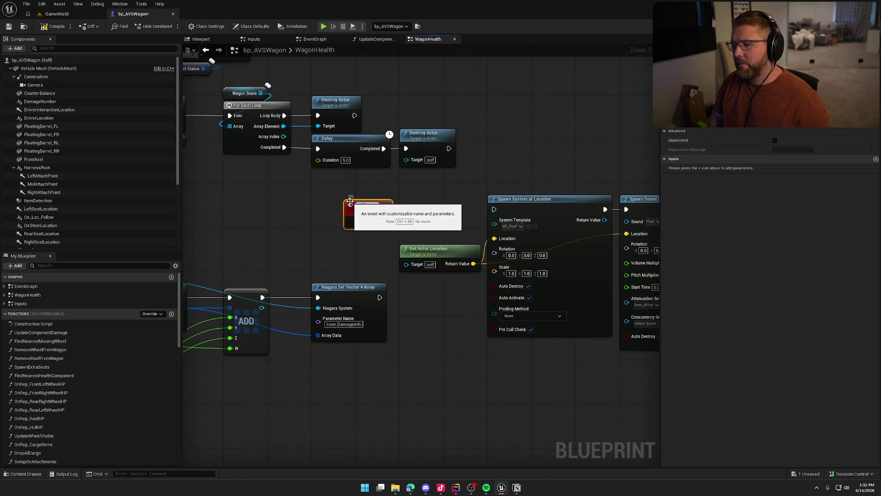
text(MC_Destro)
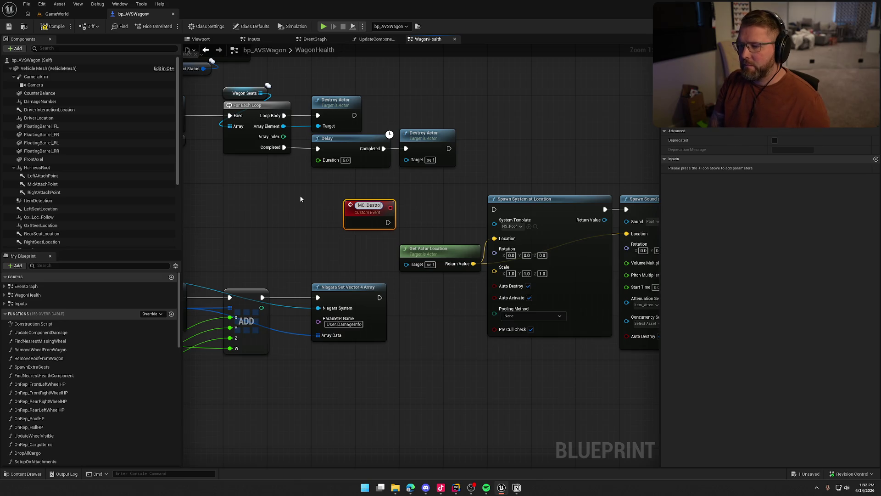
text(yWagonE)
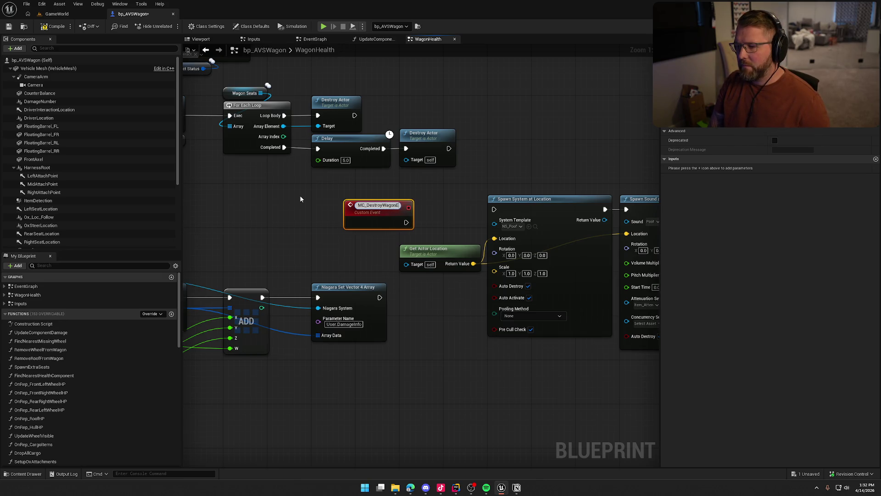
text(ffects)
key(Return)
click(799, 120)
click(774, 125)
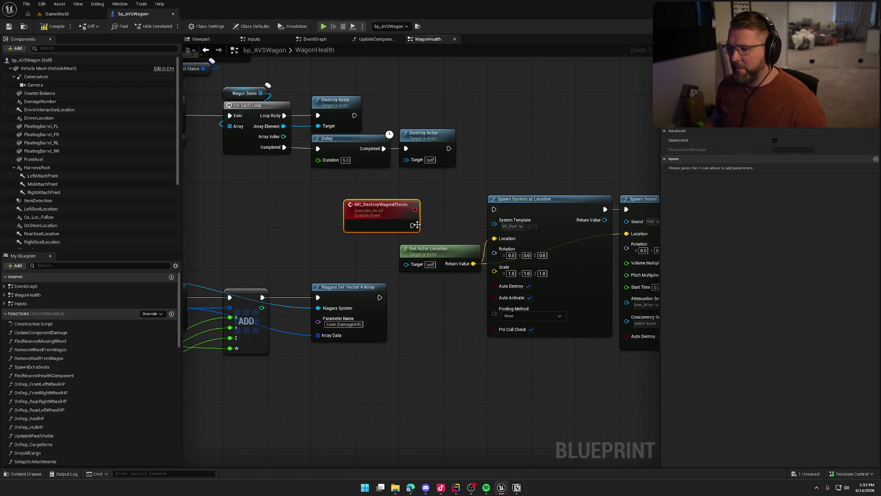
mouse_move(376, 219)
mouse_down()
mouse_move(437, 204)
mouse_move(356, 207)
mouse_up()
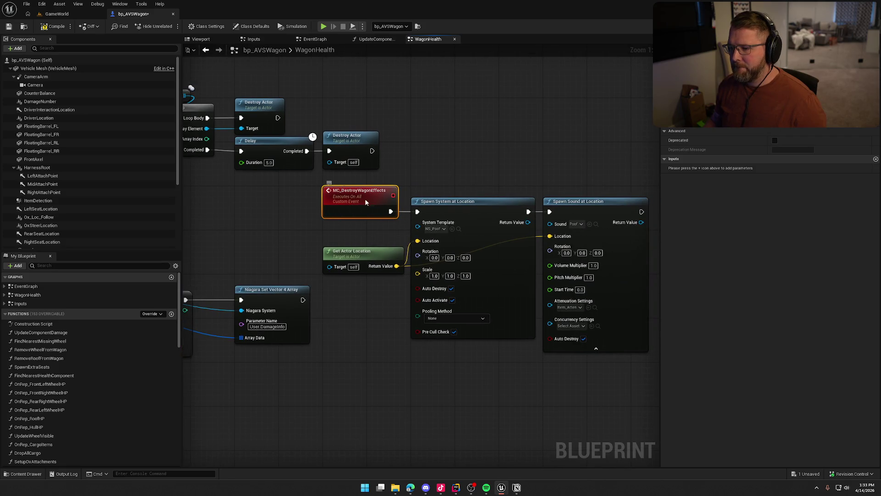
Step: Call MC_DestroyWagonEffects from Delay's Completed output, placed just before Destroy Actor
drag(351, 141, 484, 141)
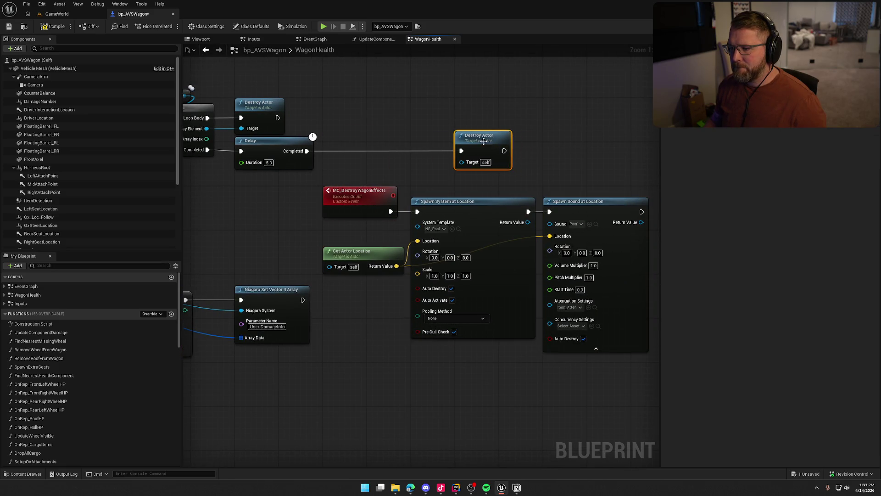
drag(307, 151, 372, 154)
text(mc_des)
key(Return)
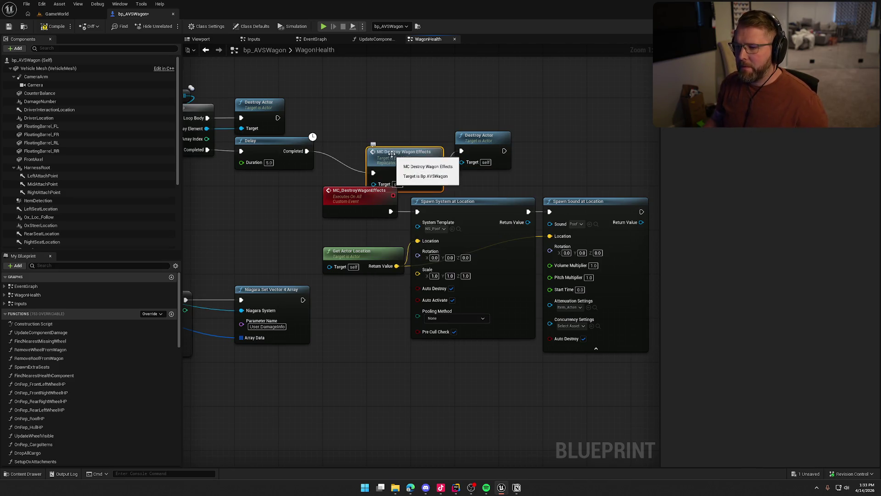
drag(400, 148, 374, 141)
drag(482, 142, 433, 144)
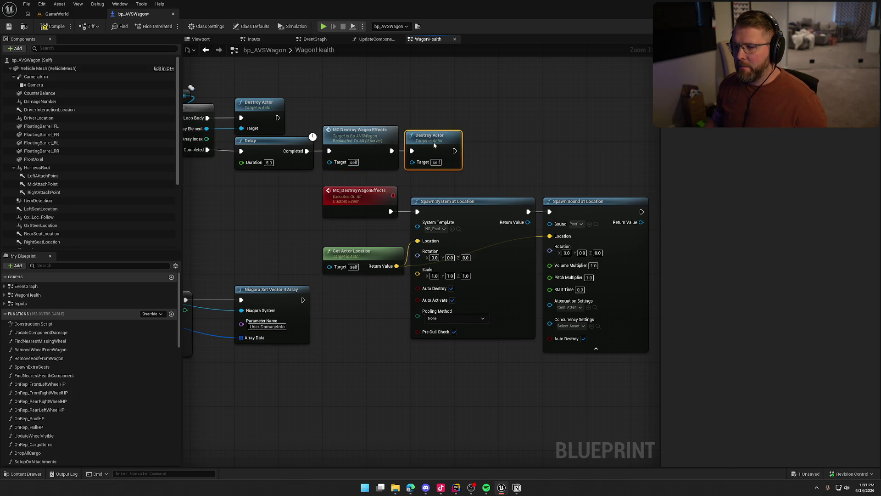
Step: Review the updated graph from the Branch and Sequence nodes to the For Each Loop and Destroy Actor chain
drag(533, 160, 480, 153)
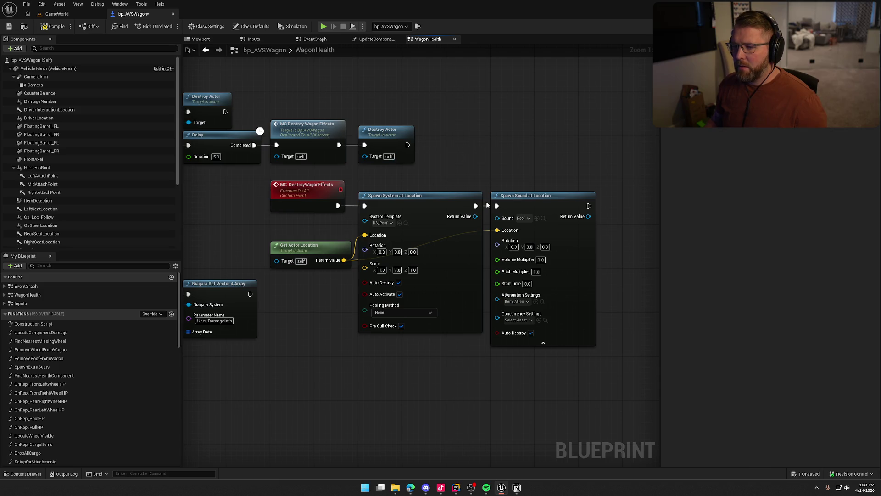
mouse_move(474, 149)
mouse_down()
mouse_move(545, 139)
mouse_move(485, 133)
mouse_up()
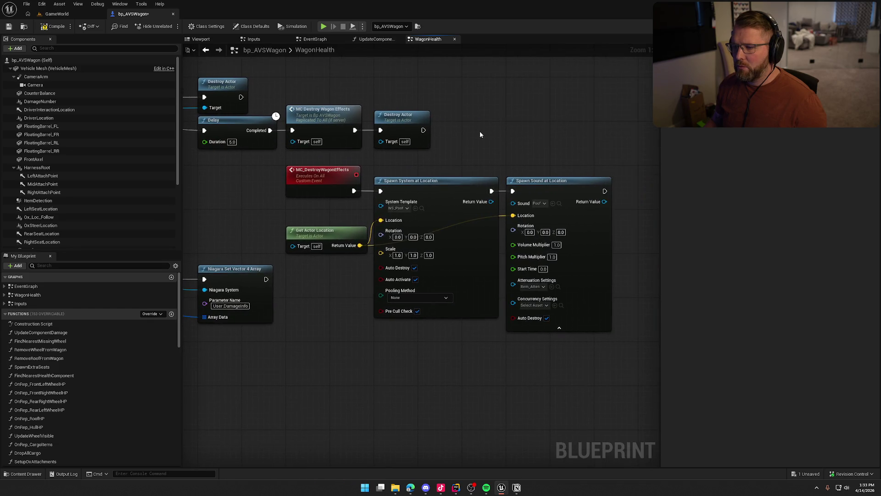
drag(477, 141, 536, 154)
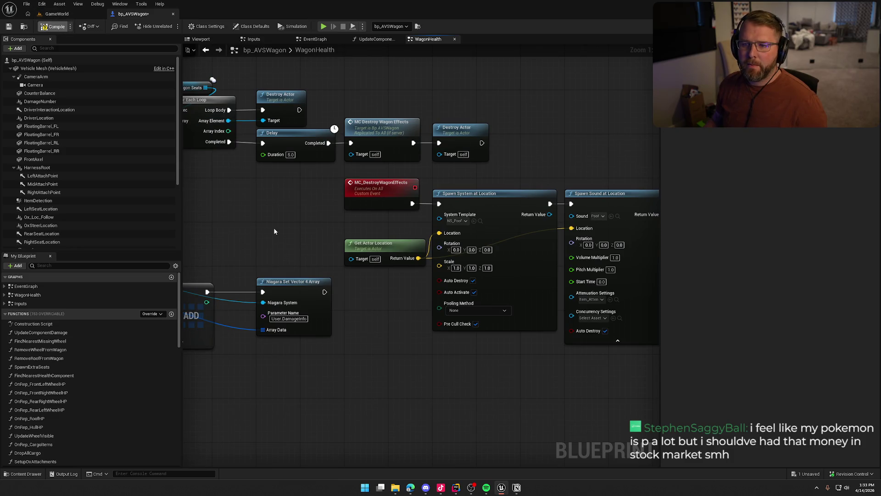
right_click(258, 200)
drag(507, 175, 571, 183)
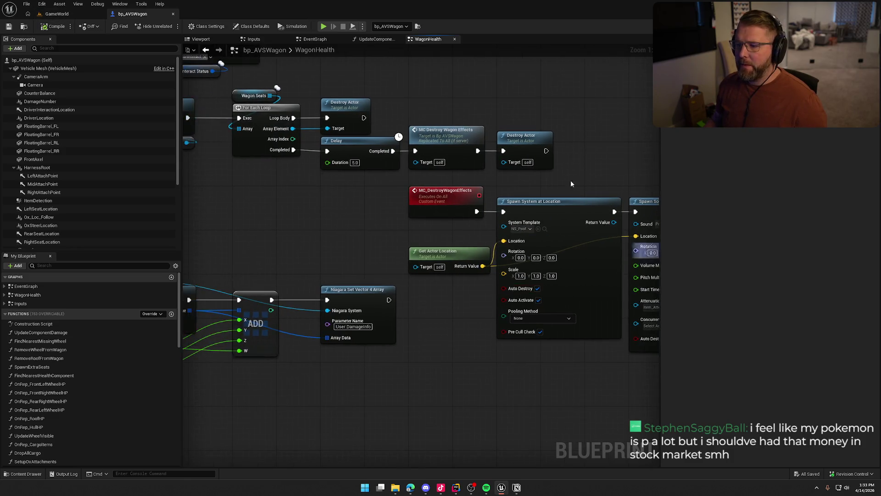
mouse_move(516, 237)
mouse_down()
mouse_move(642, 298)
mouse_move(826, 436)
mouse_up()
mouse_move(321, 257)
mouse_down()
mouse_move(367, 285)
mouse_move(291, 290)
mouse_up()
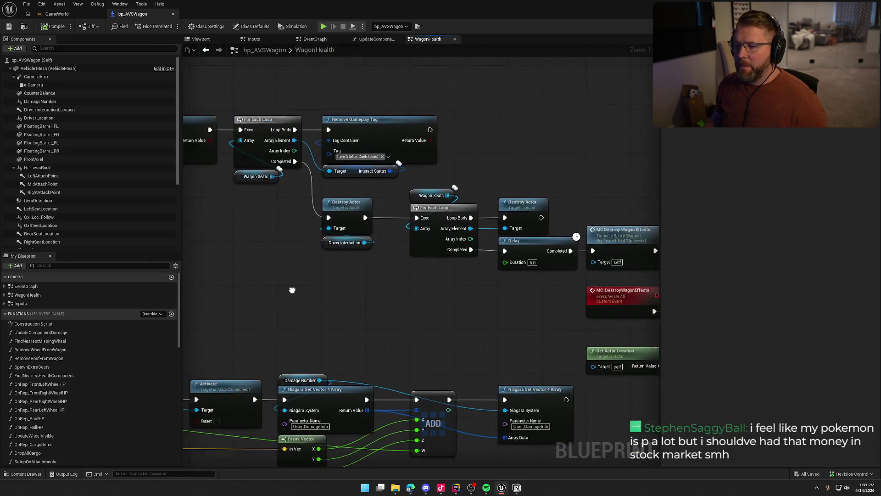
click(57, 14)
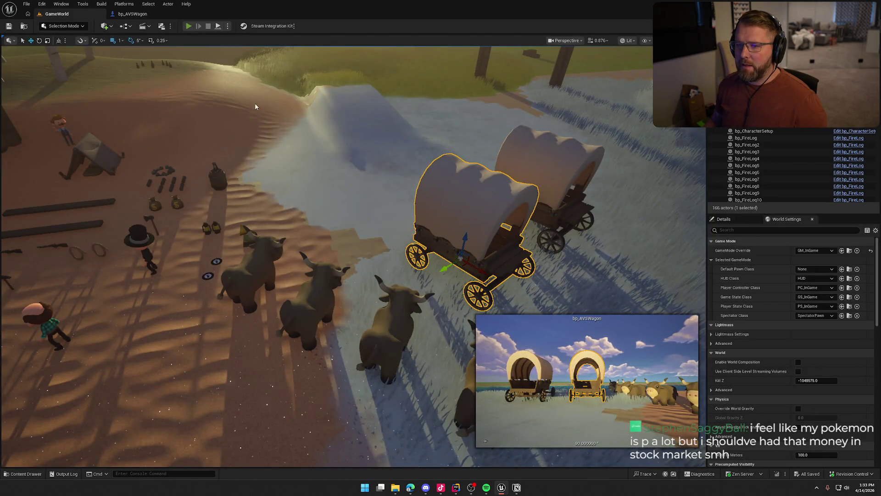
Step: Start a play-in-editor session and run the cowboy to the wagons, swapping the gramophone for the axe
key(alt+p)
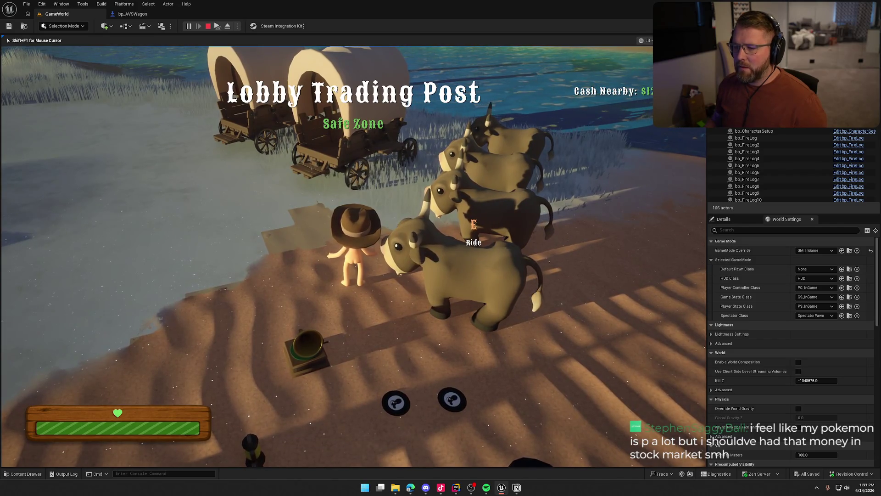
key(w)
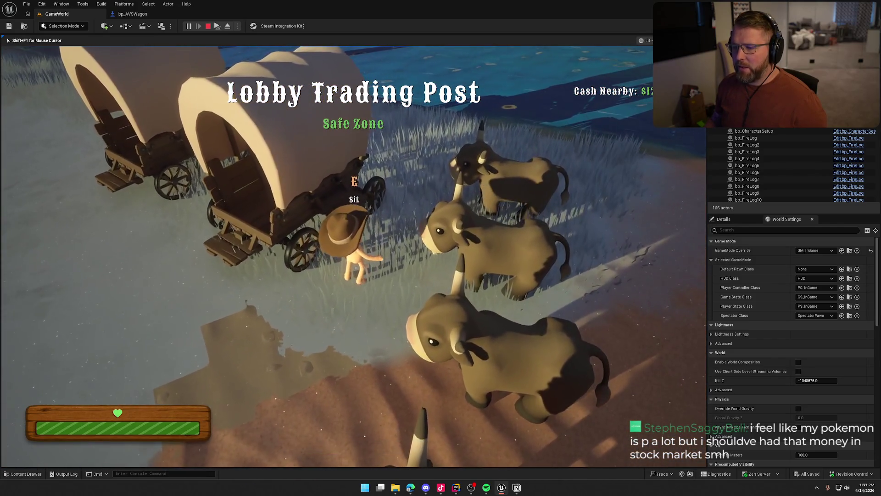
key(w)
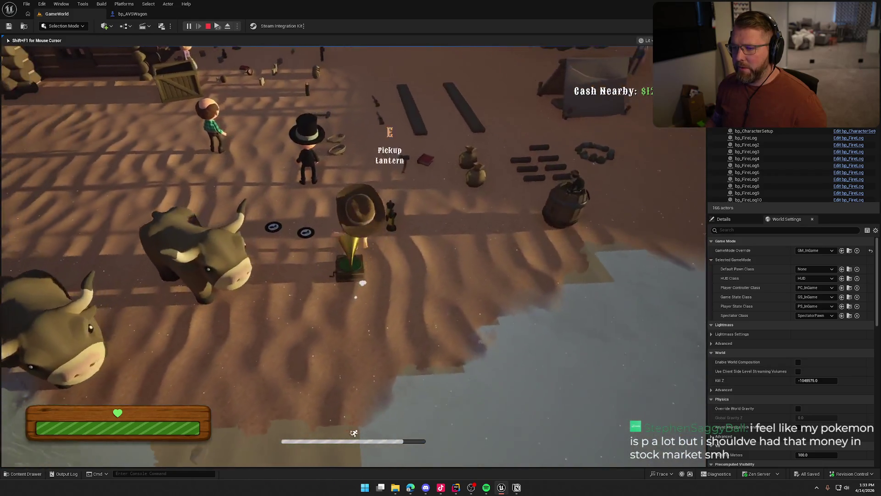
key(w)
key(e)
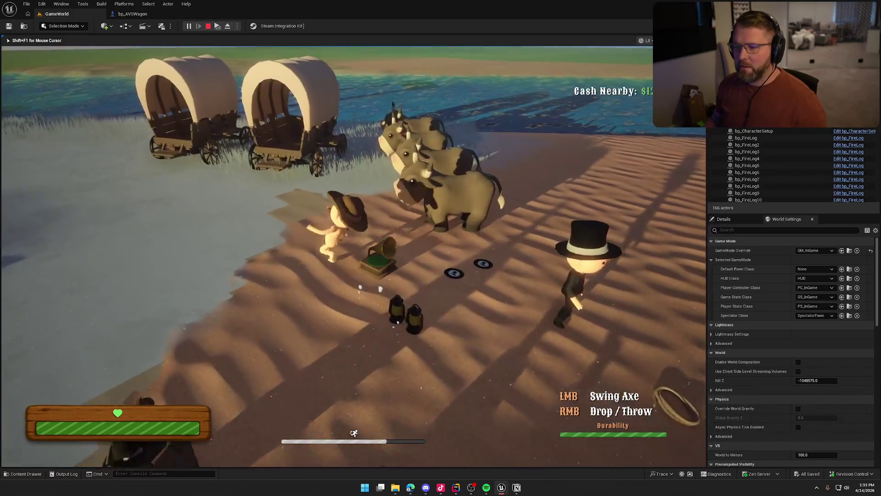
key(w)
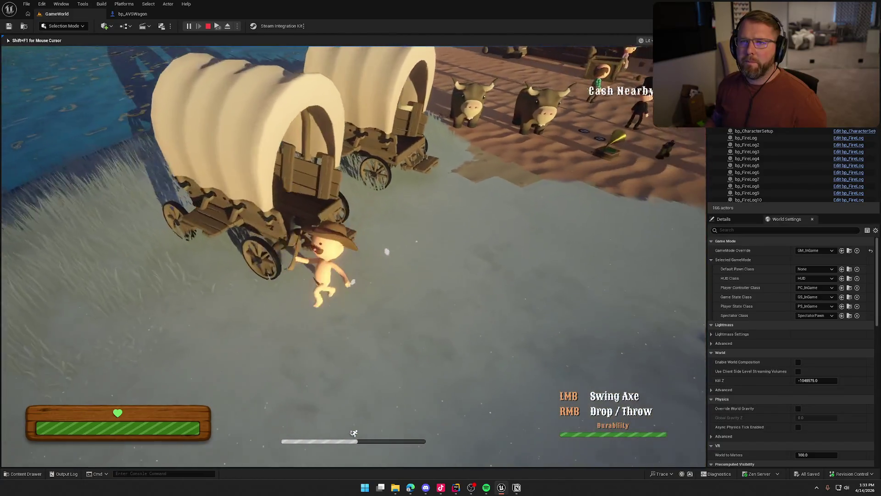
key(w)
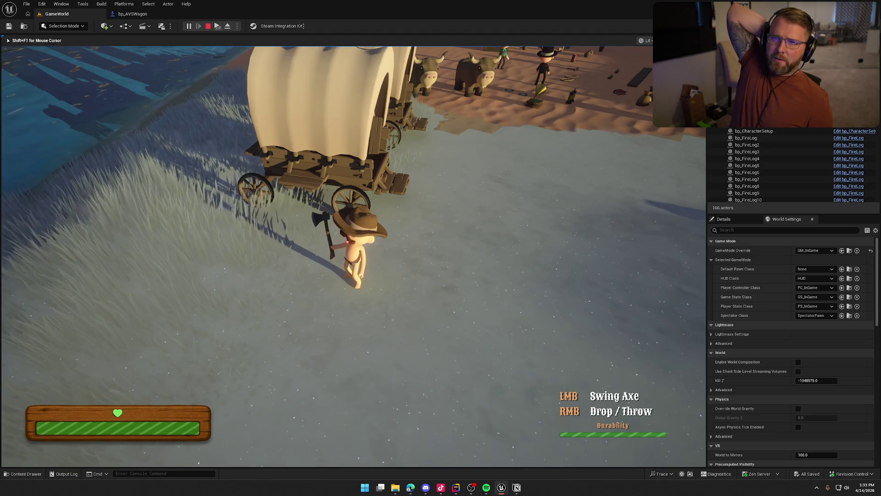
key(w)
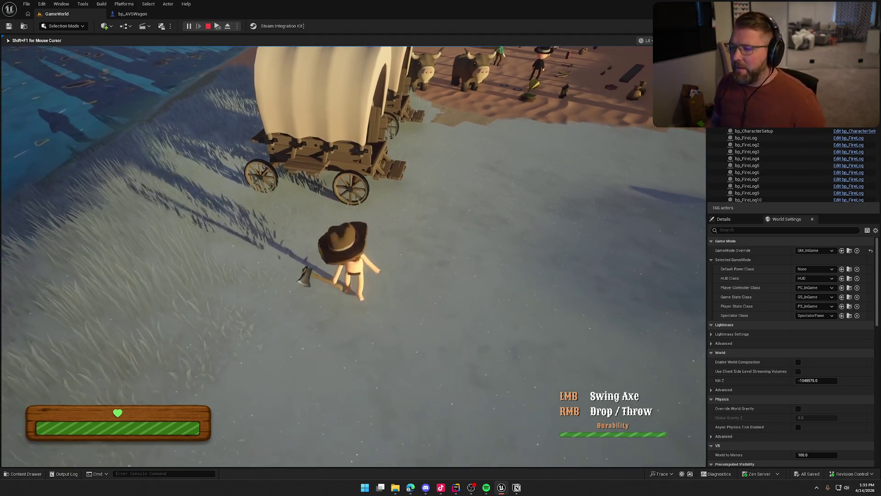
key(w)
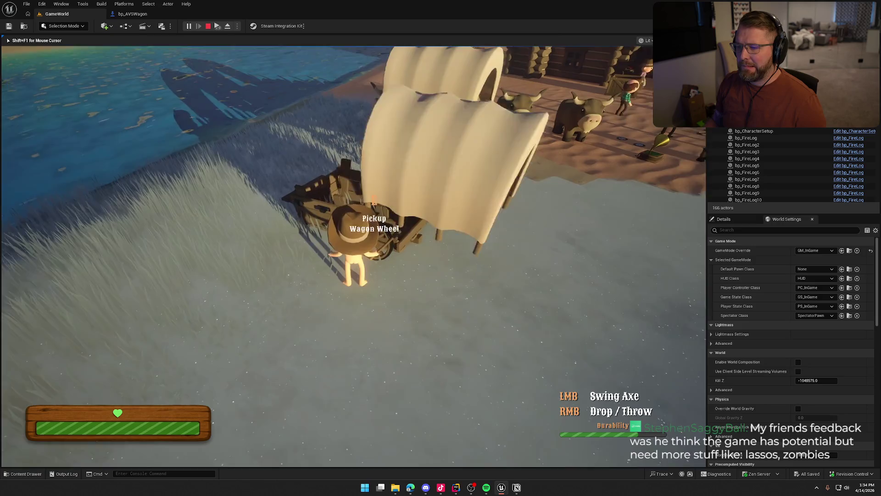
Step: Drop the carried wagon wheel near the trading post, then stop the session and pull the camera back
key(shift+w)
key(shift+w)
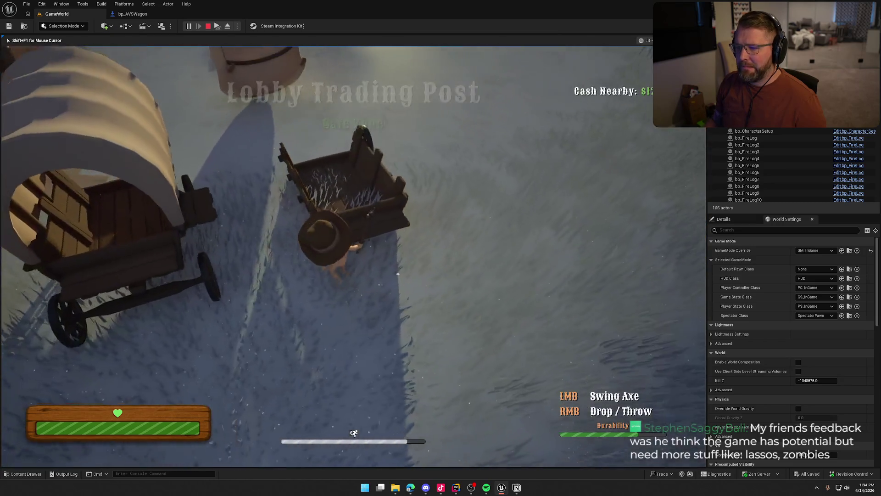
key(shift+w)
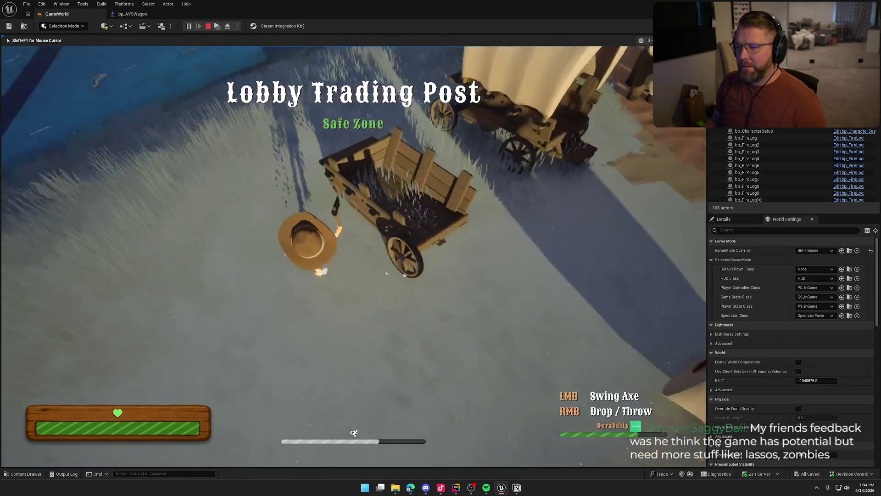
key(w)
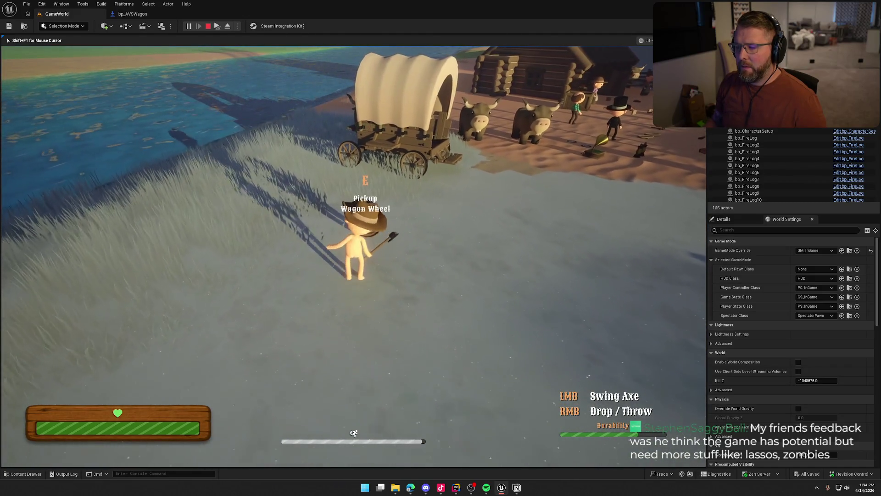
key(w)
right_click(353, 257)
key(w)
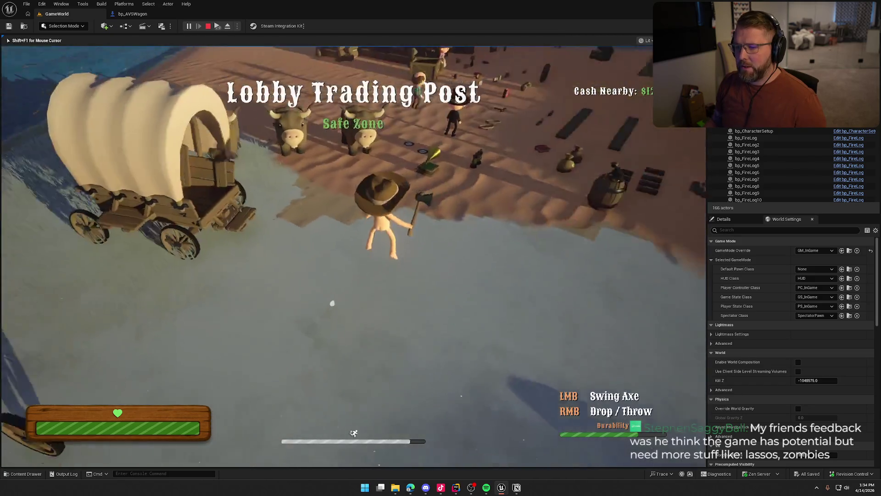
key(Escape)
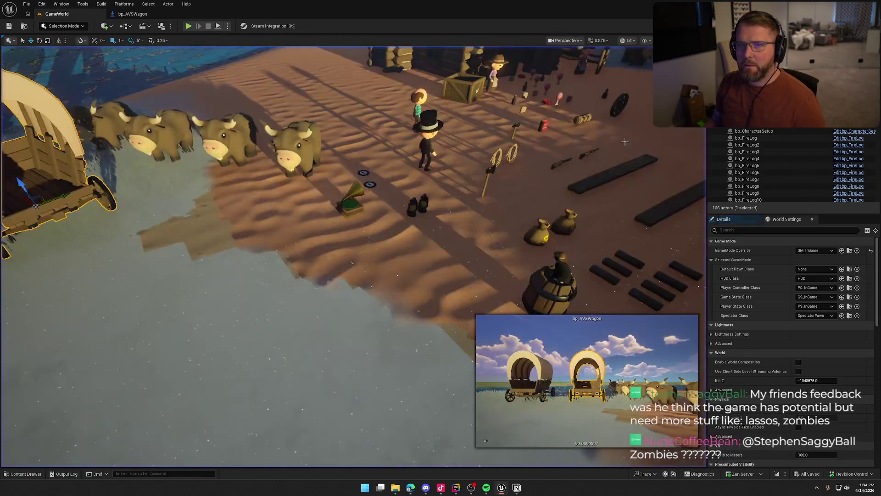
key(s)
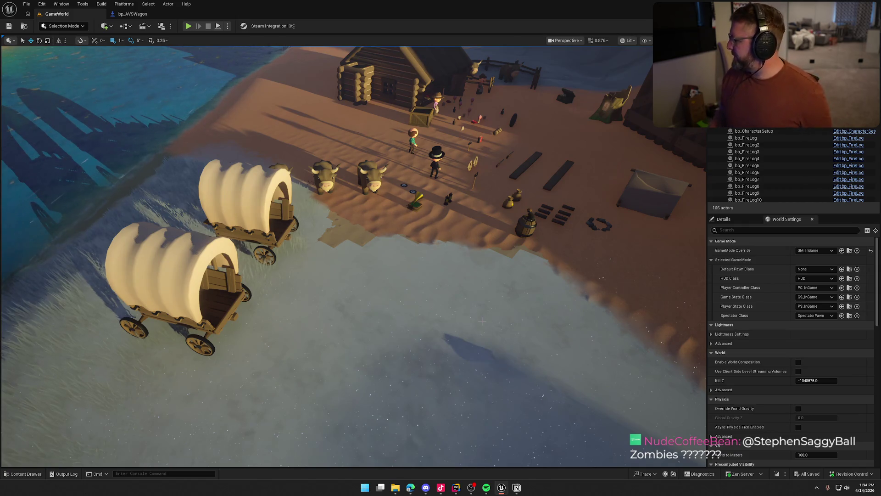
click(516, 487)
Step: Check the 'When Wagon destroy…' item, then select the ghost-spawn and VOIP-after-reset to-do lines
click(457, 398)
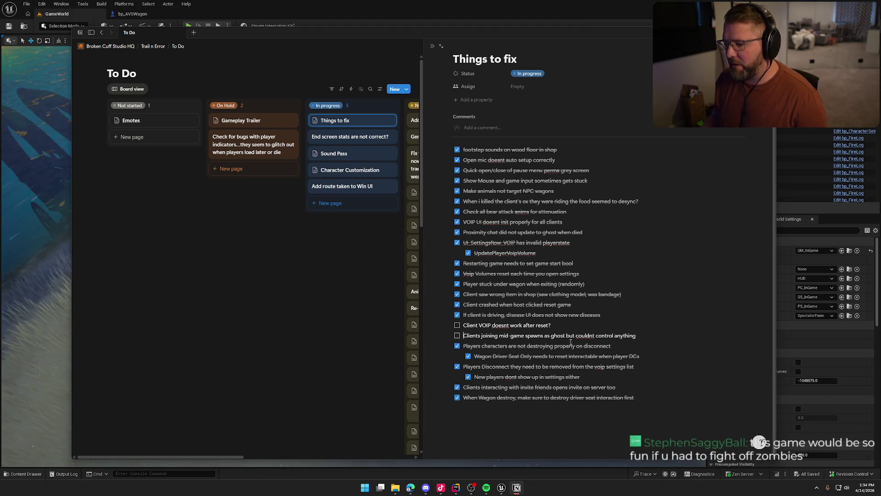
drag(463, 336, 638, 340)
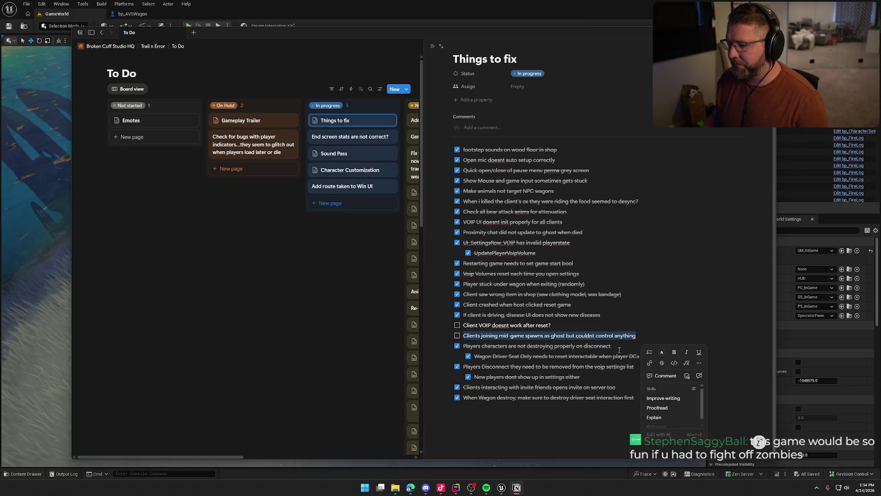
click(627, 341)
triple_click(476, 331)
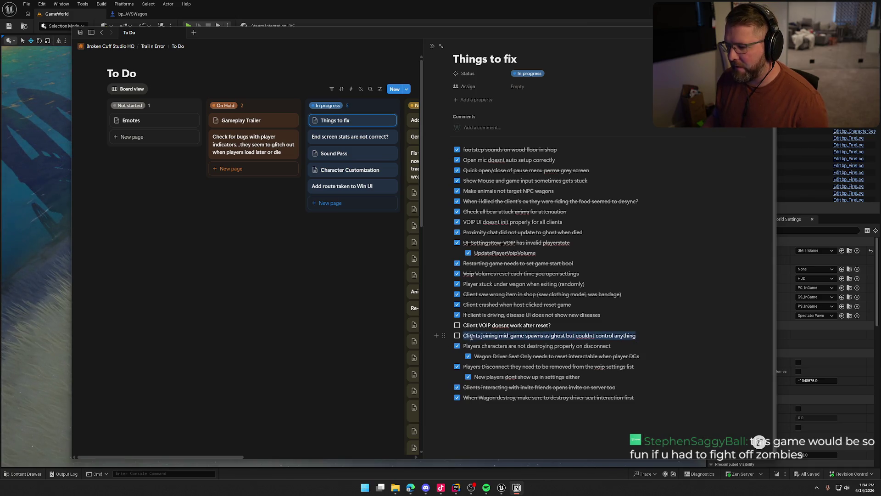
key(Escape)
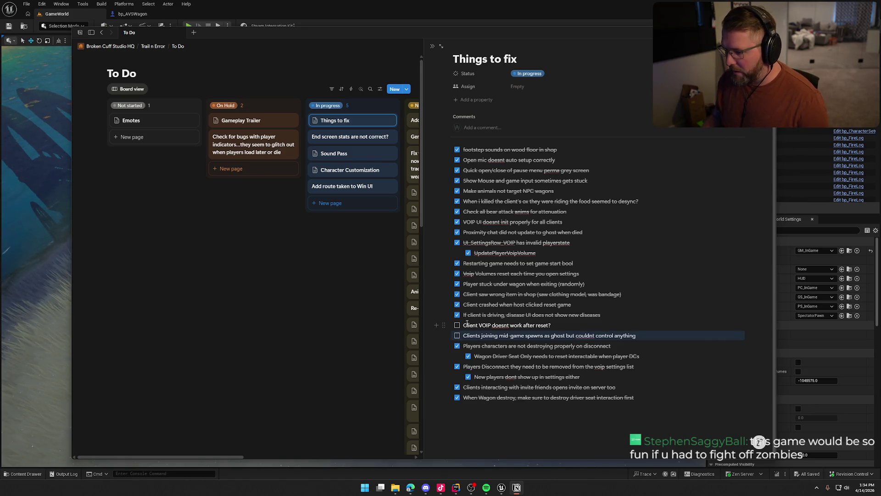
drag(463, 325, 550, 325)
mouse_move(317, 36)
mouse_down()
mouse_move(411, 33)
mouse_move(315, 19)
mouse_up()
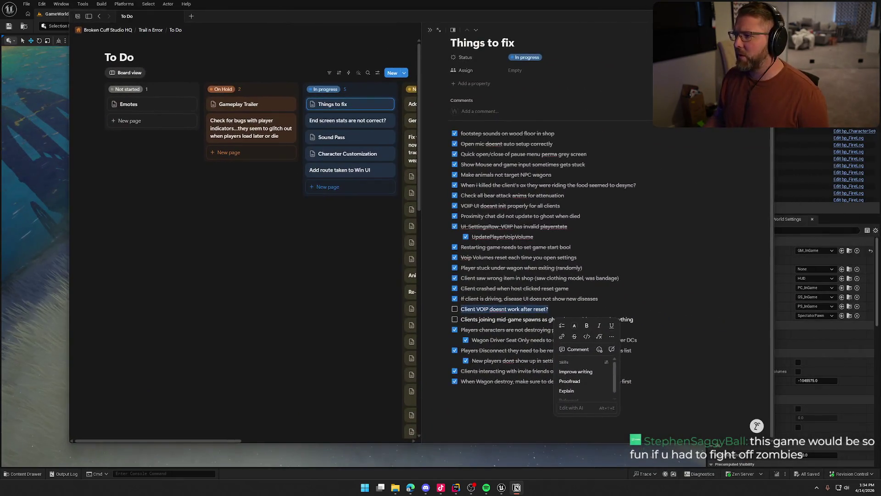
click(517, 487)
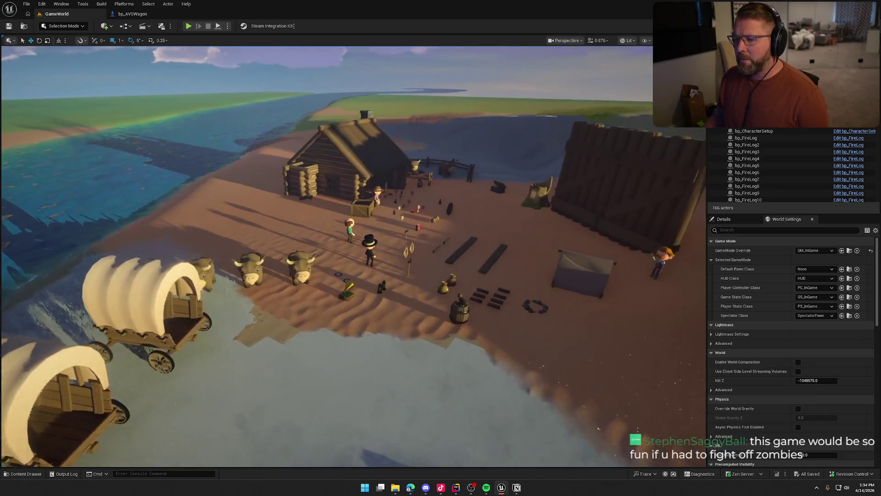
Step: Open the UI_InGameOptions widget blueprint from the UI > Settings folder in the content browser
key(ctrl+space)
click(11, 337)
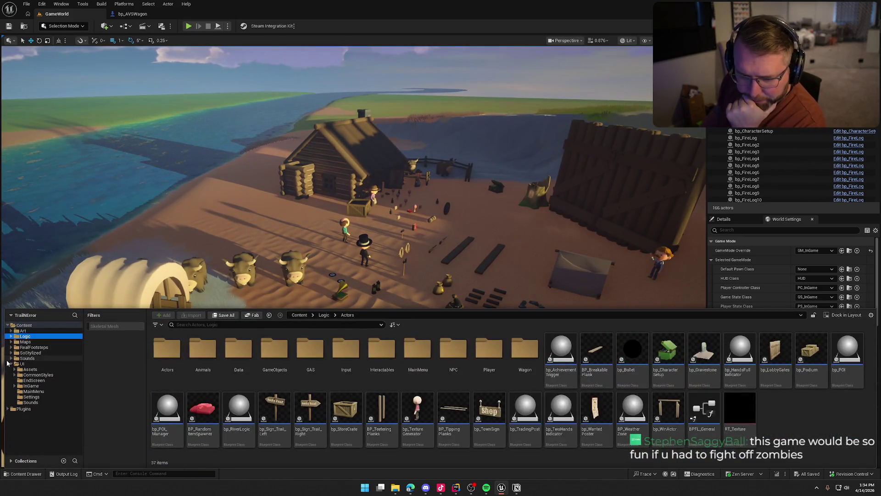
click(32, 396)
double_click(202, 360)
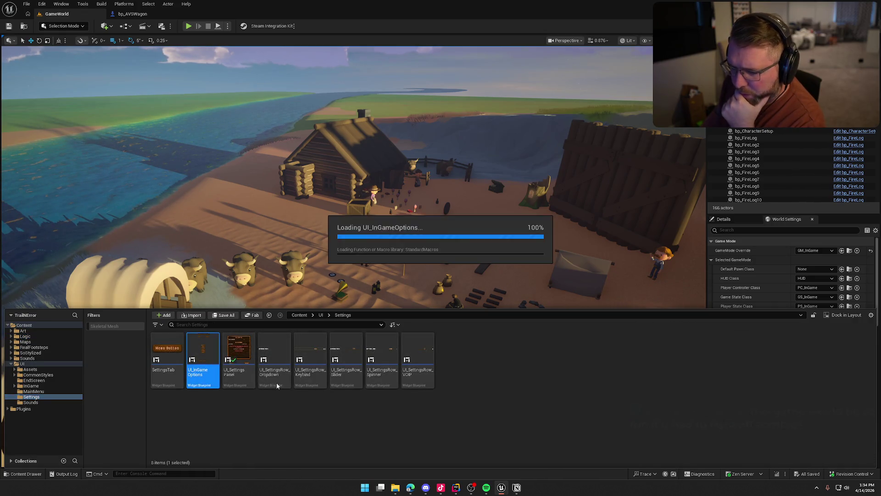
Step: Find the Exit To Menu button (MainMenuBtn) in the Hierarchy and add its On Clicked event
click(37, 302)
click(28, 296)
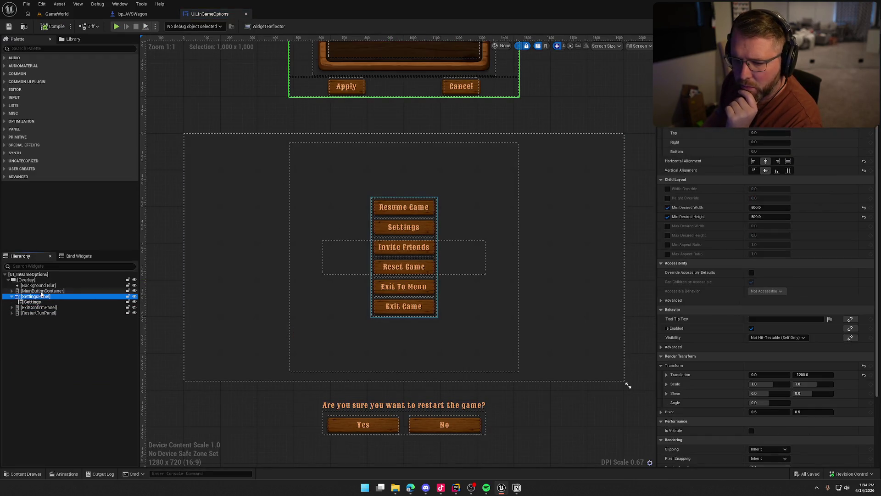
click(14, 291)
click(12, 291)
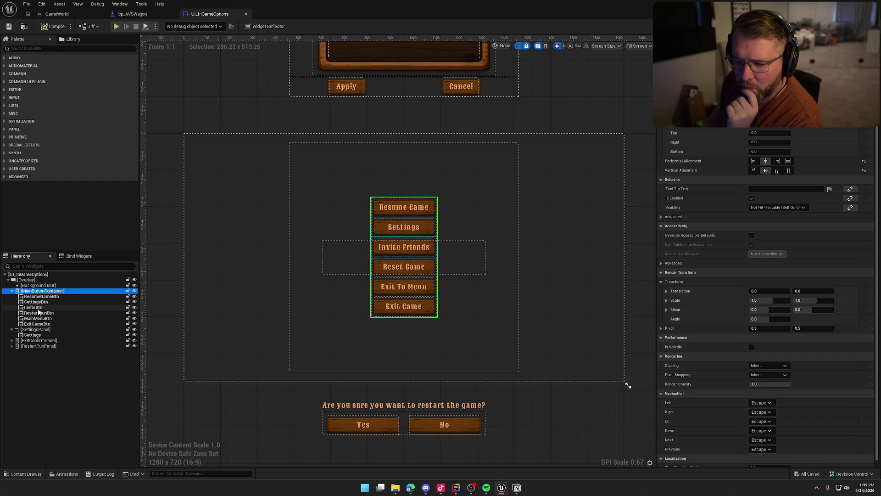
click(39, 314)
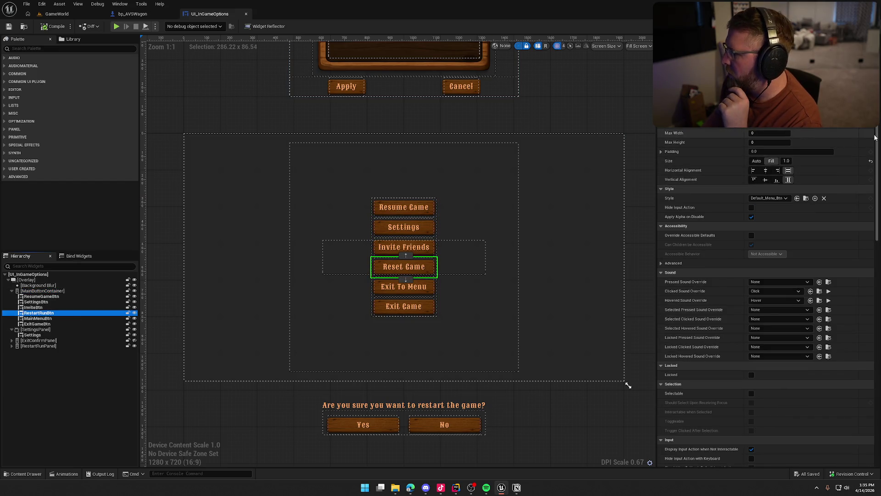
scroll(848, 442, down, 10)
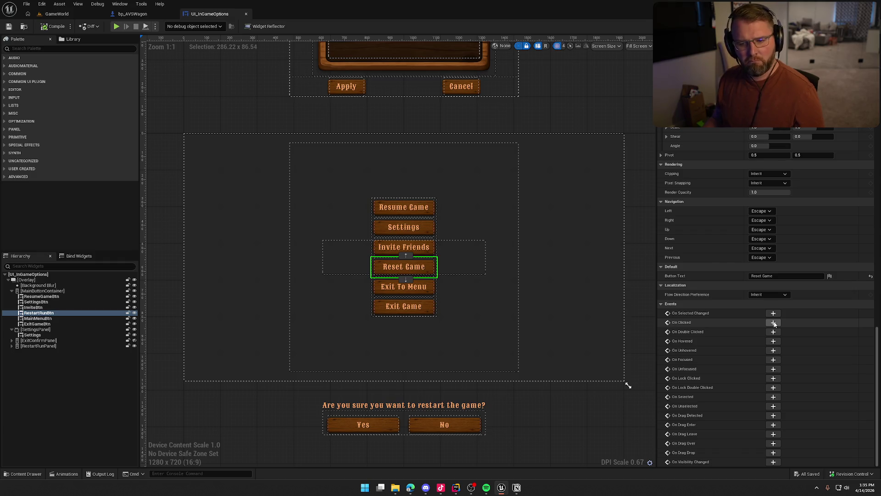
click(48, 318)
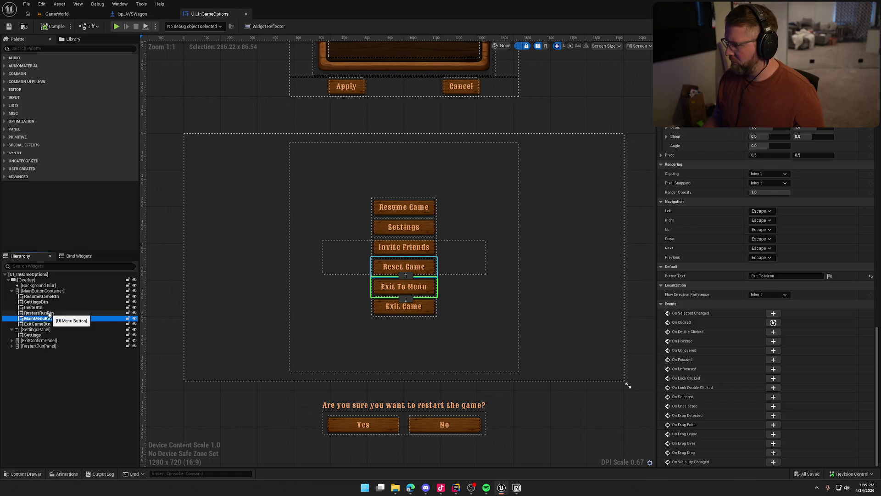
click(774, 323)
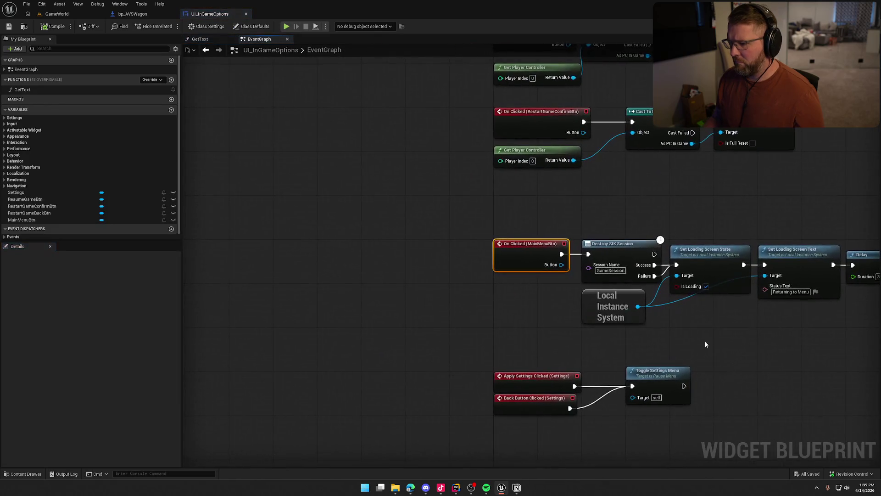
Step: Box-select the RestartGameConfirmBtn click nodes and open Request Game Restart's C++ source in Rider
mouse_move(757, 359)
mouse_down()
mouse_move(531, 271)
mouse_move(556, 425)
mouse_up()
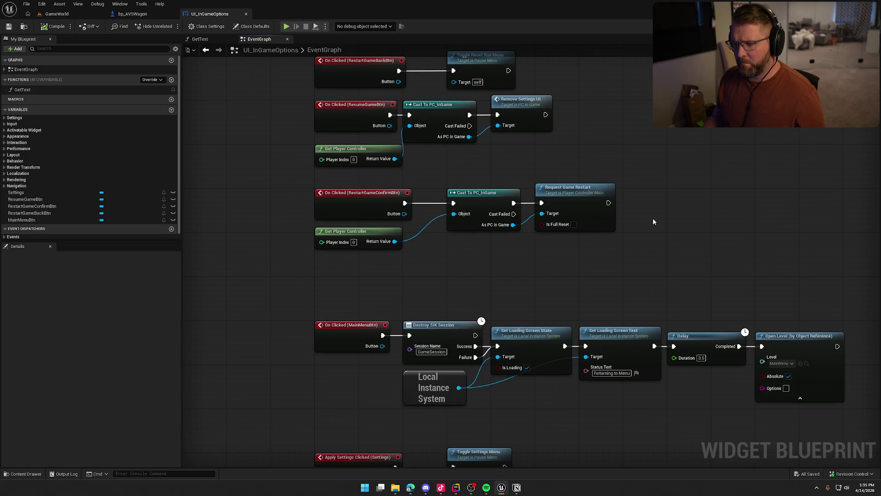
mouse_move(315, 176)
mouse_down()
mouse_move(661, 265)
mouse_move(605, 291)
mouse_move(581, 318)
mouse_up()
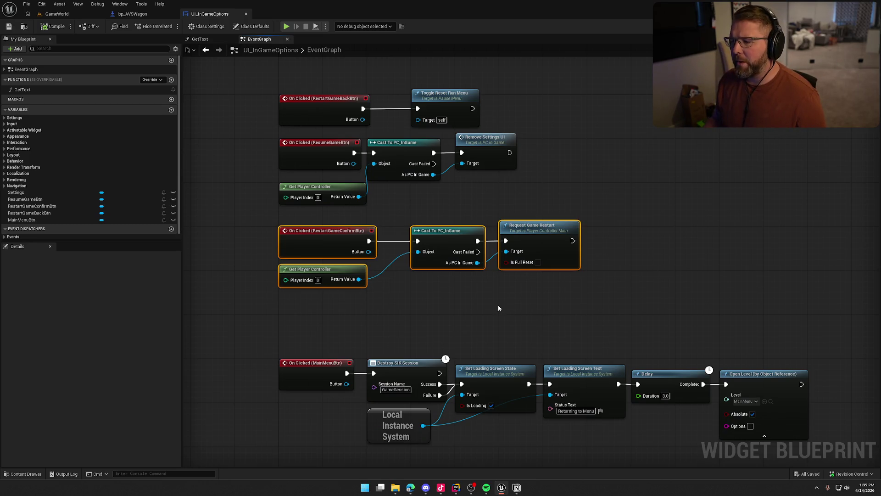
double_click(536, 236)
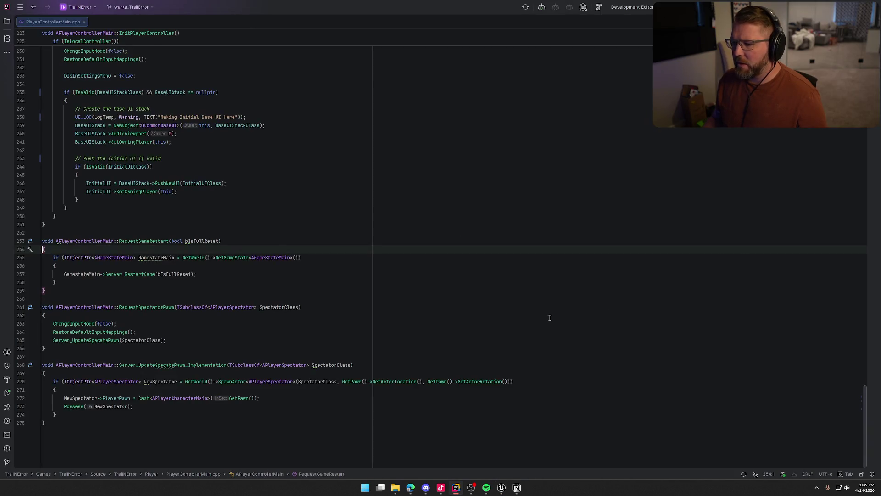
Step: Follow Server_RestartGame from its declaration to its implementation in PlayerControllerMain.cpp
click(133, 274)
ctrl+click(133, 274)
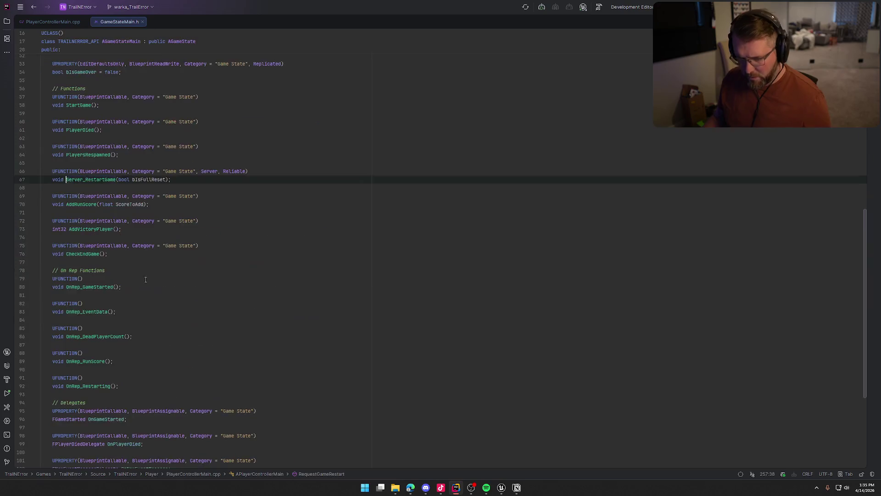
ctrl+click(102, 182)
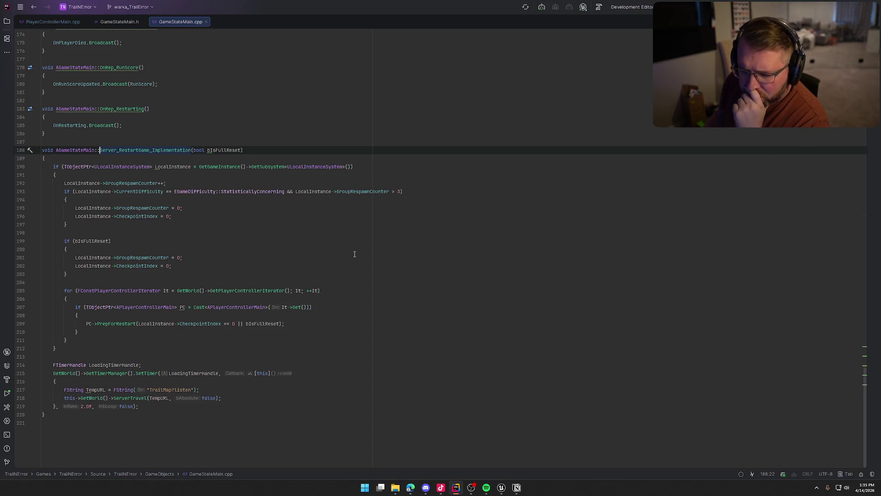
Step: Jump to PrepForRestart_Implementation and place the caret on its closing StopTalking() call
click(119, 323)
ctrl+click(119, 323)
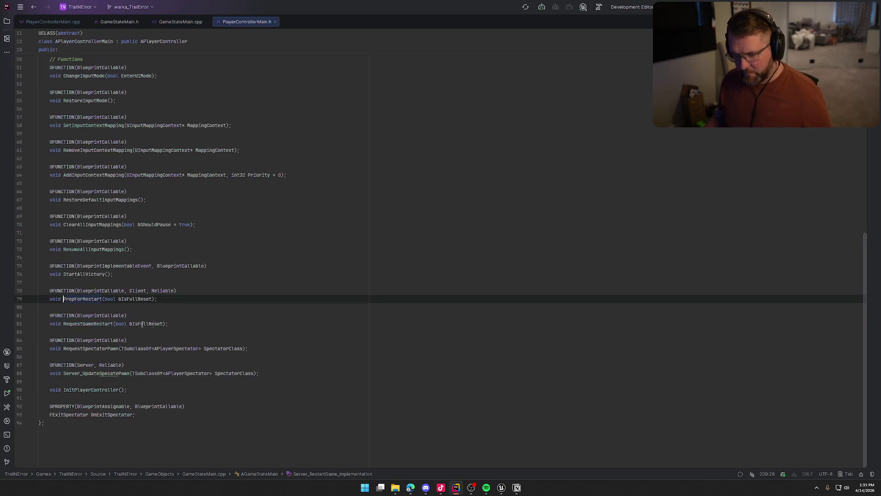
key(ctrl+b)
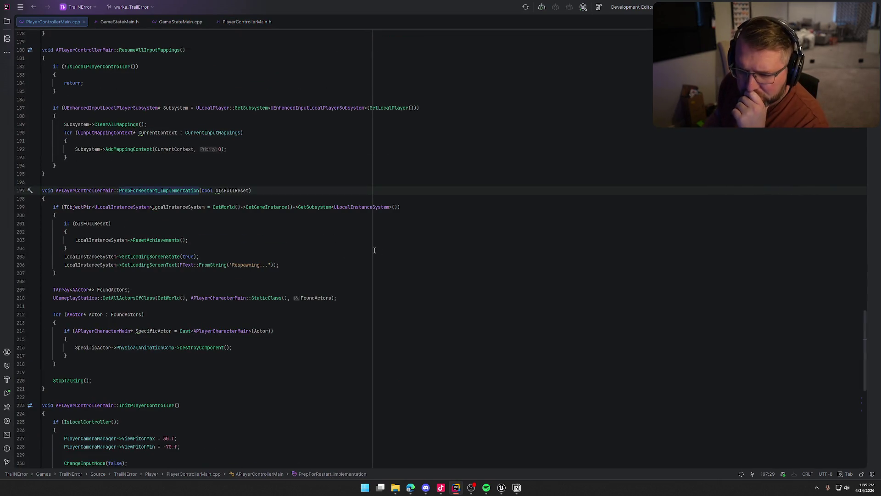
scroll(374, 250, down, 2)
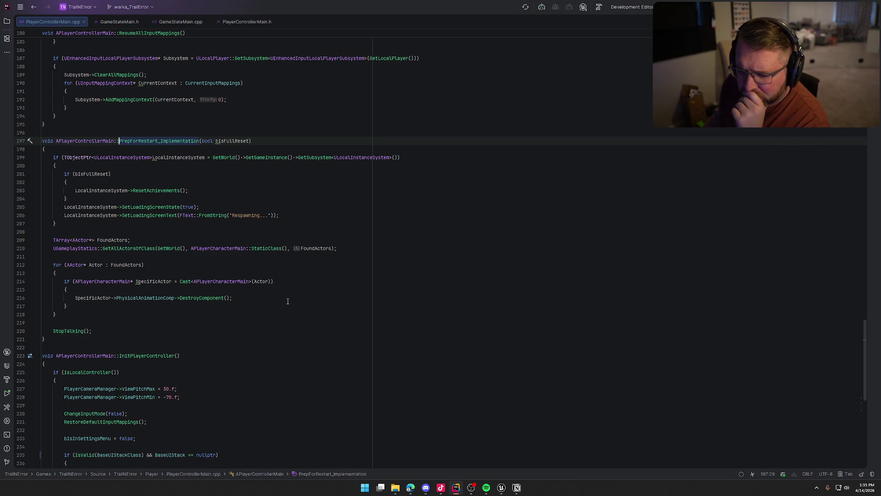
click(63, 330)
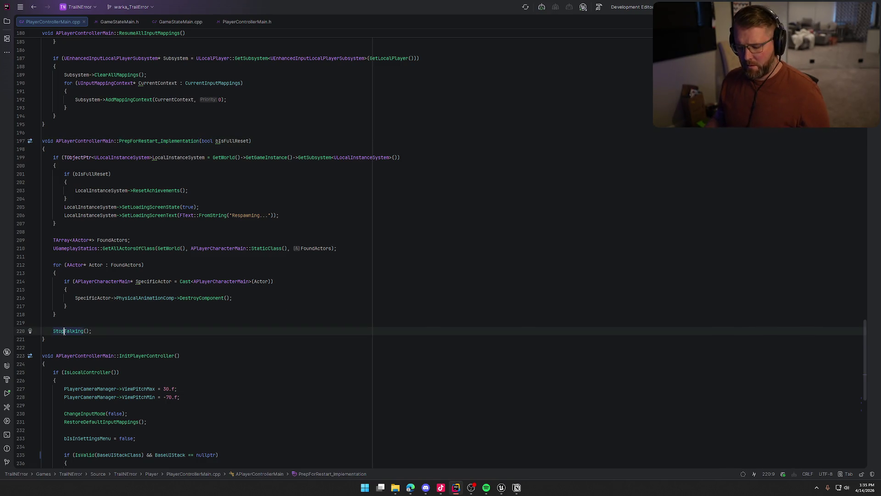
Step: Inspect the StopTalking declaration in PlayerController.h, then close that header
ctrl+click(63, 331)
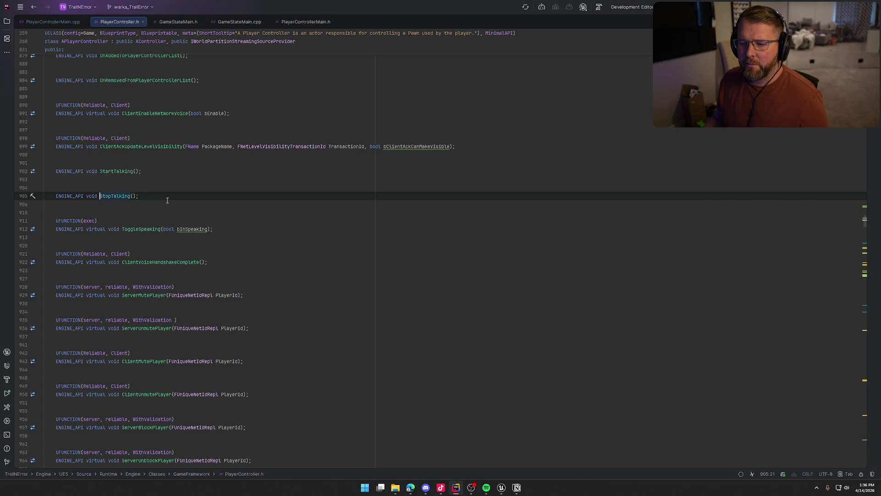
key(ctrl+F4)
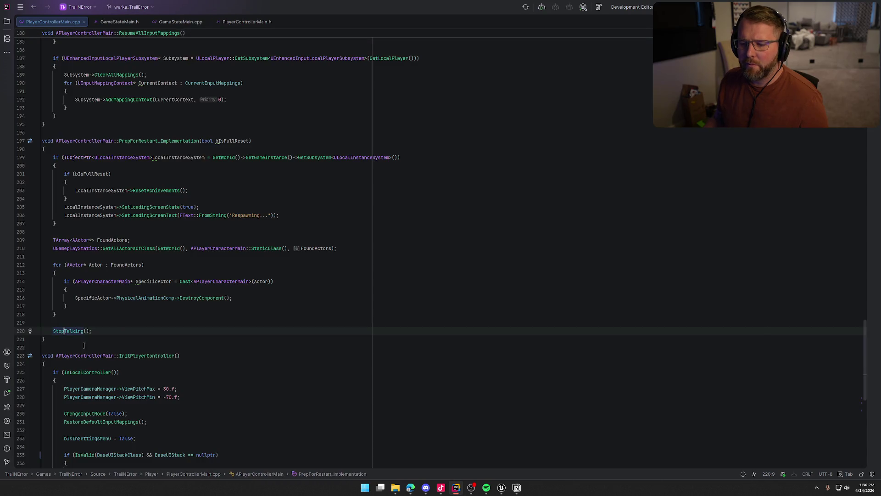
mouse_move(60, 331)
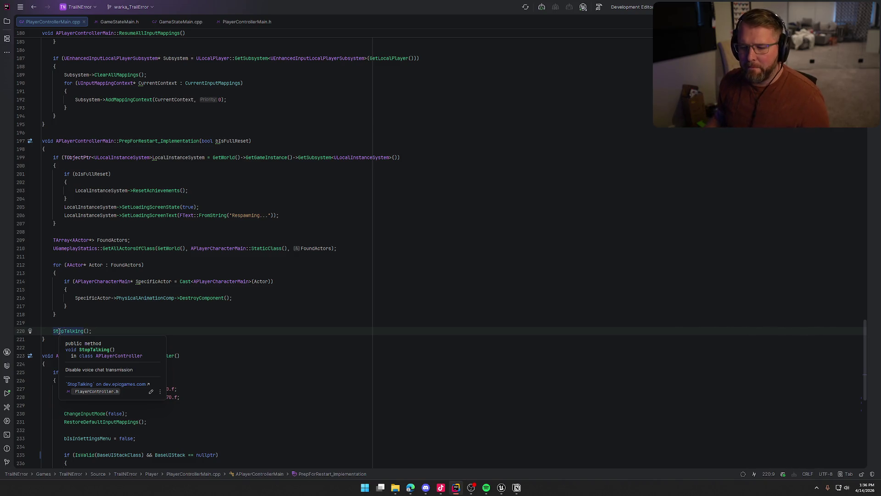
click(175, 326)
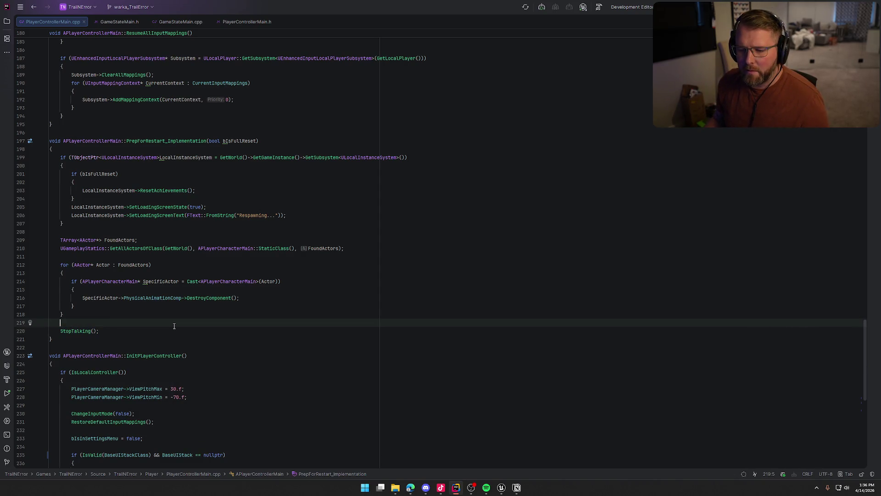
ctrl+click(77, 331)
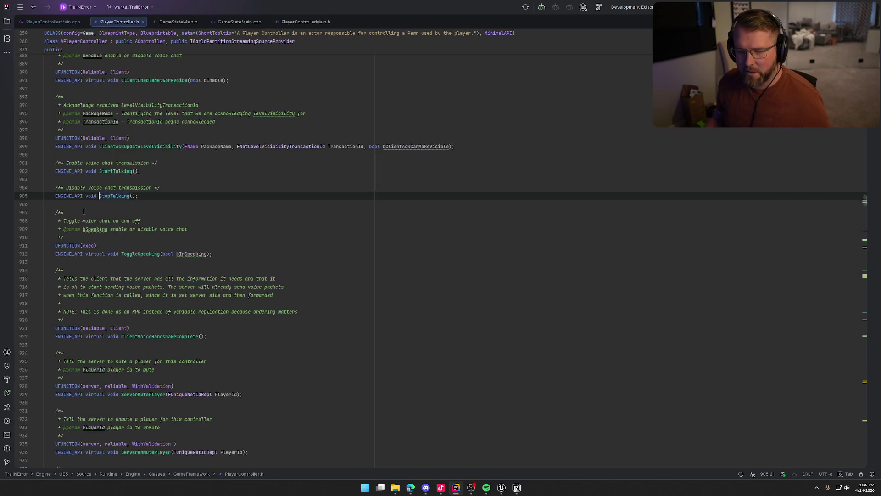
middle_click(114, 22)
Step: Scroll up to PostSeamlessTravel and open a blank line after the commented-out InitPlayerController() call
scroll(238, 339, up, 20)
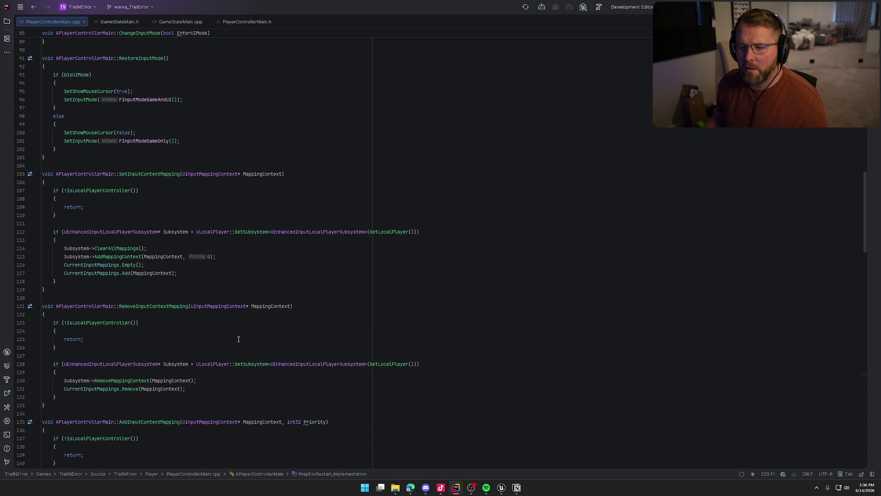
scroll(238, 338, up, 5)
scroll(238, 339, up, 11)
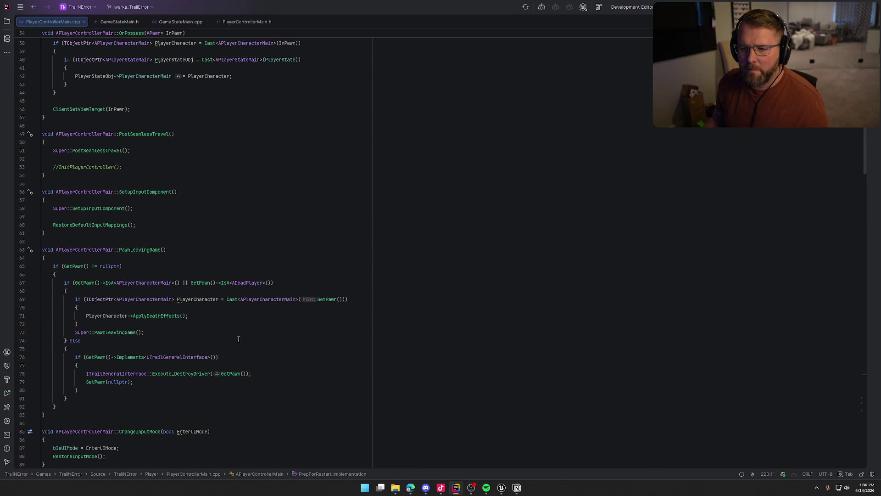
click(144, 134)
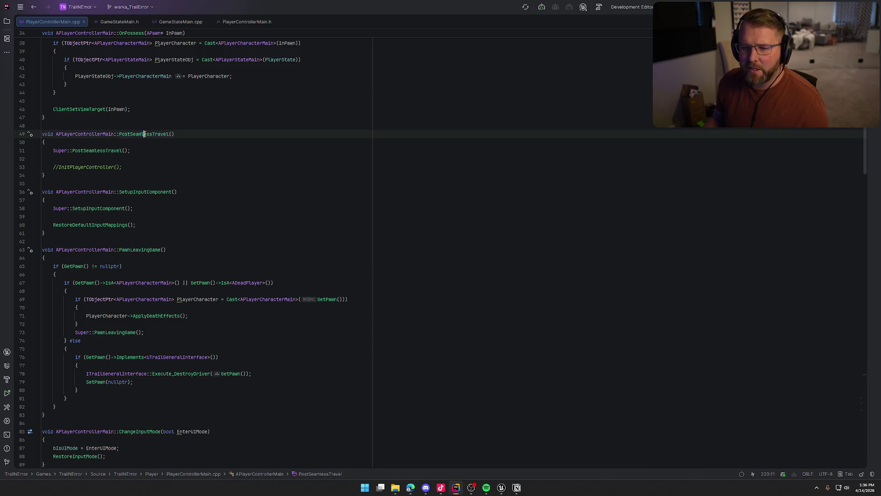
click(148, 169)
Step: Add an if (IsLocalController()) condition below the InitPlayerController comment, completing it via autocomplete
key(Return)
key(Return)
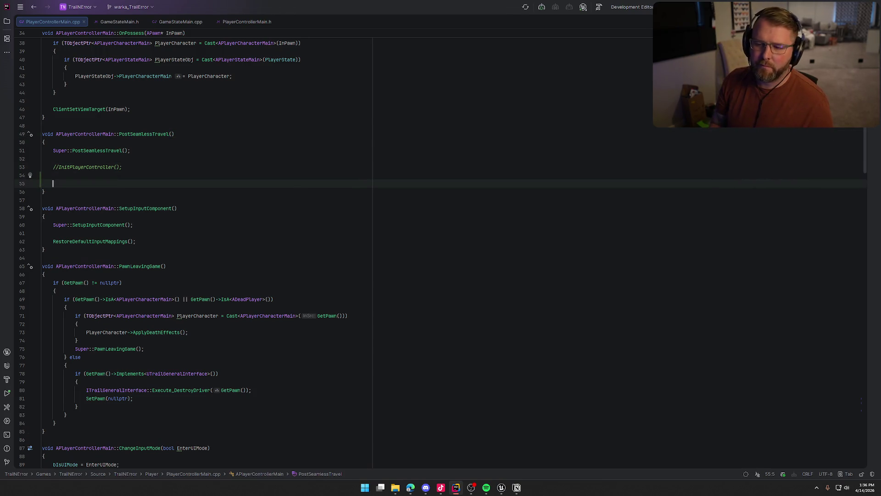
text(if (Locall)
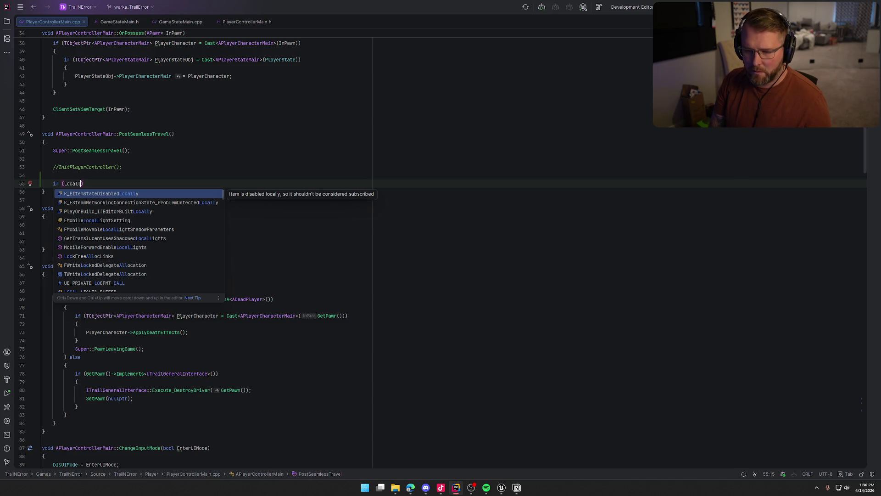
key(Escape)
key(Right)
key(Left)
key(BackSpace)
text(Con)
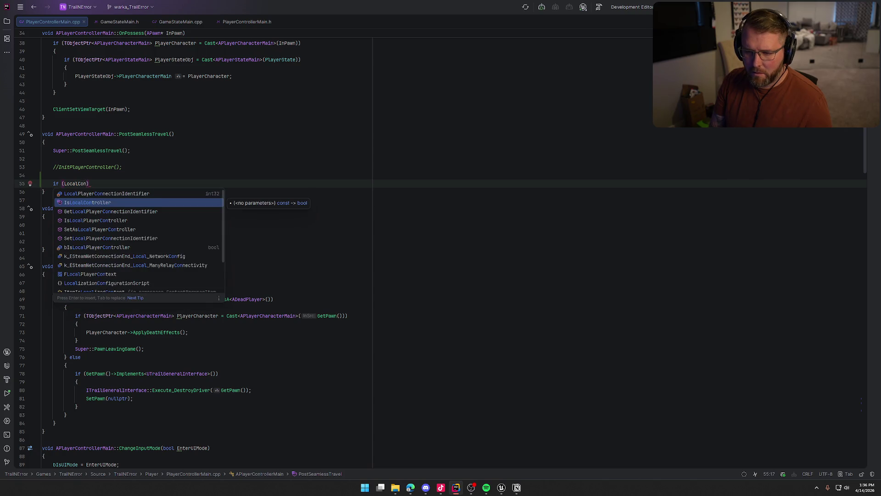
key(Return)
Step: Give the if block a body that calls StartTalking();
key(End)
key(Return)
text({)
key(Return)
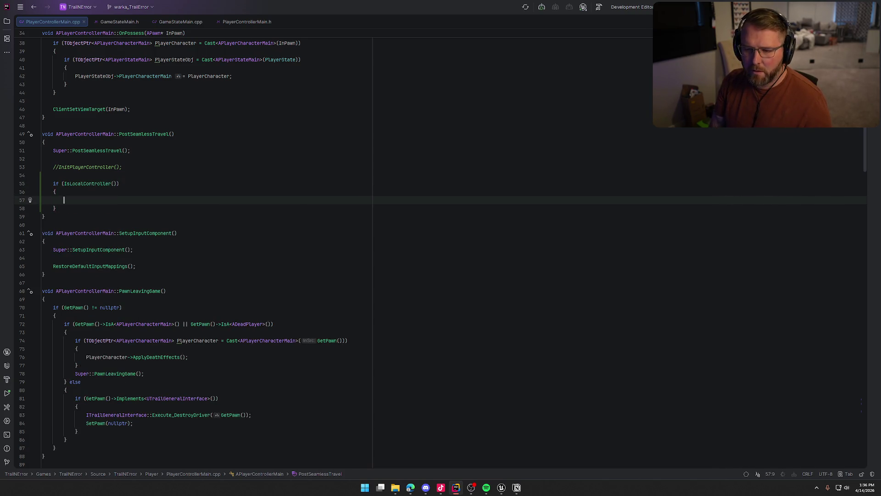
text(StartTa)
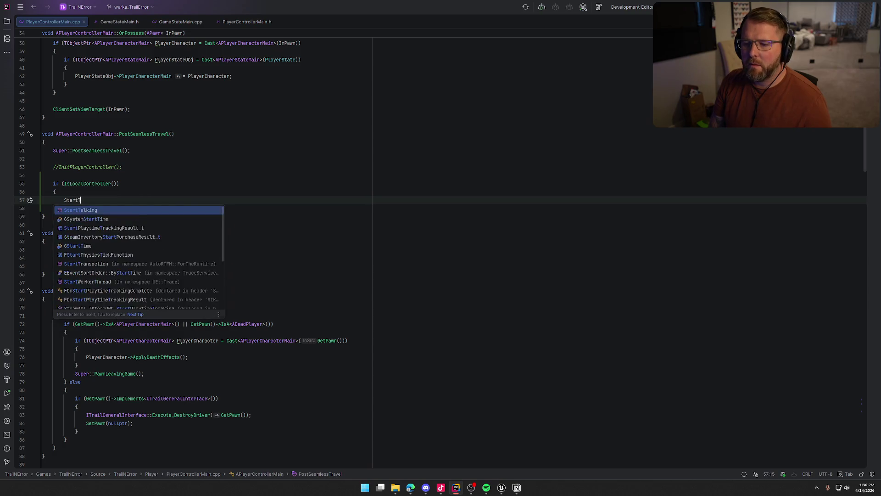
key(Return)
text(;)
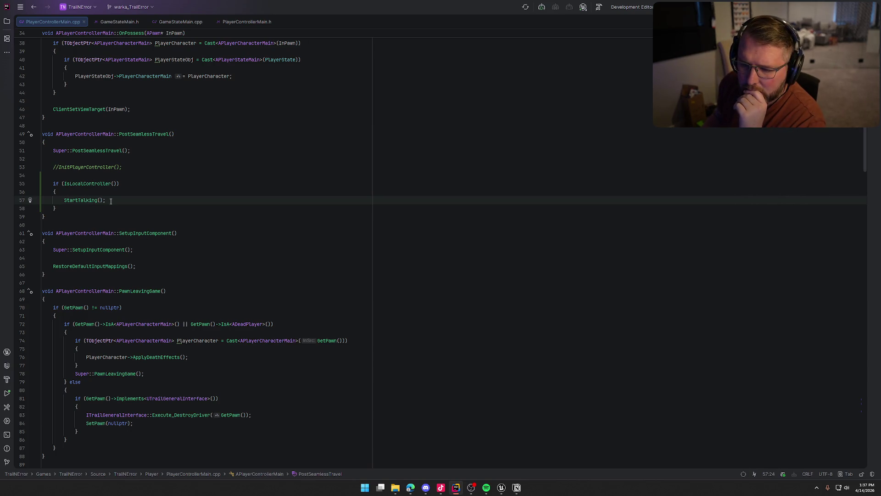
Step: Delete the commented-out //InitPlayerController(); line and its leftover blank line
mouse_move(70, 201)
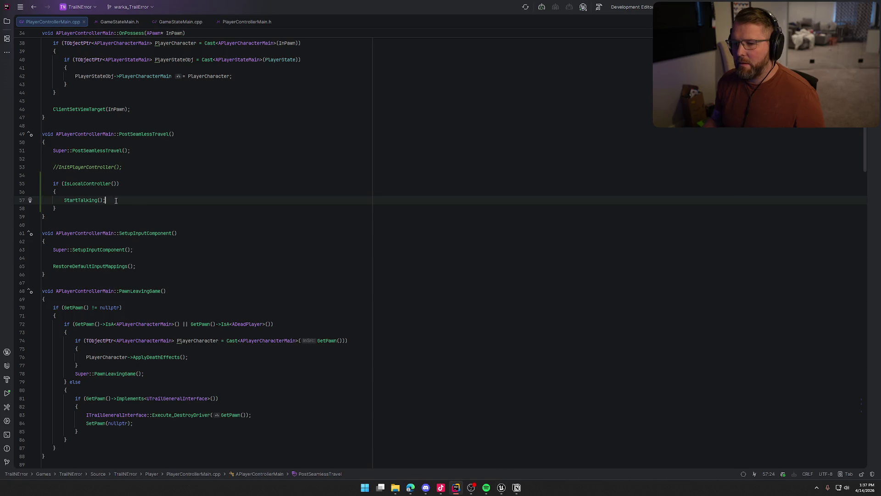
key(Up)
key(Up)
key(Up)
key(ctrl+x)
key(ctrl+x)
key(Up)
key(Up)
key(End)
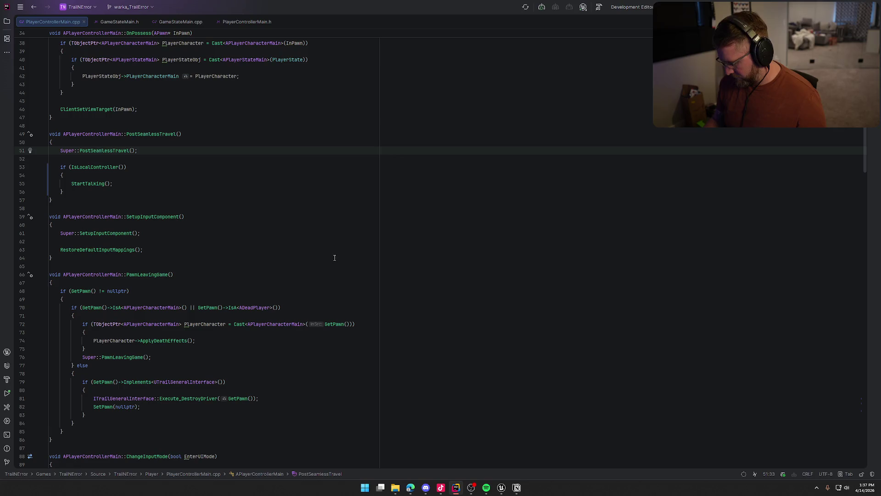
mouse_move(155, 137)
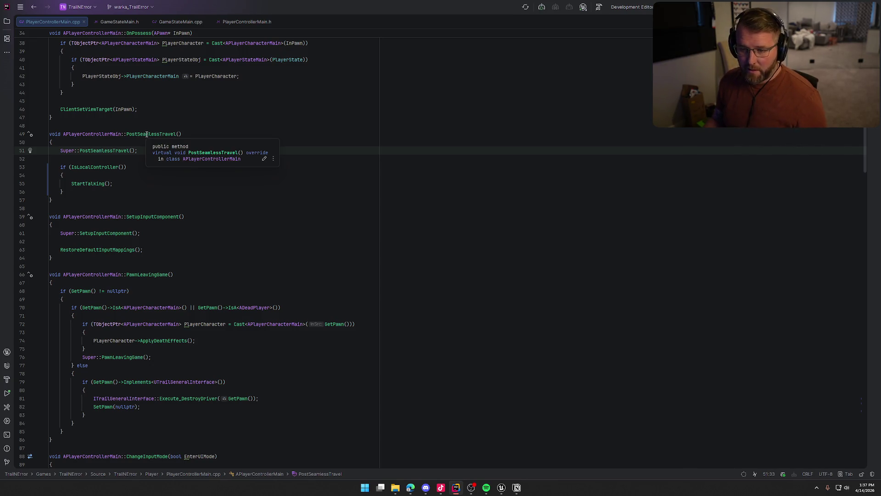
click(133, 177)
click(132, 184)
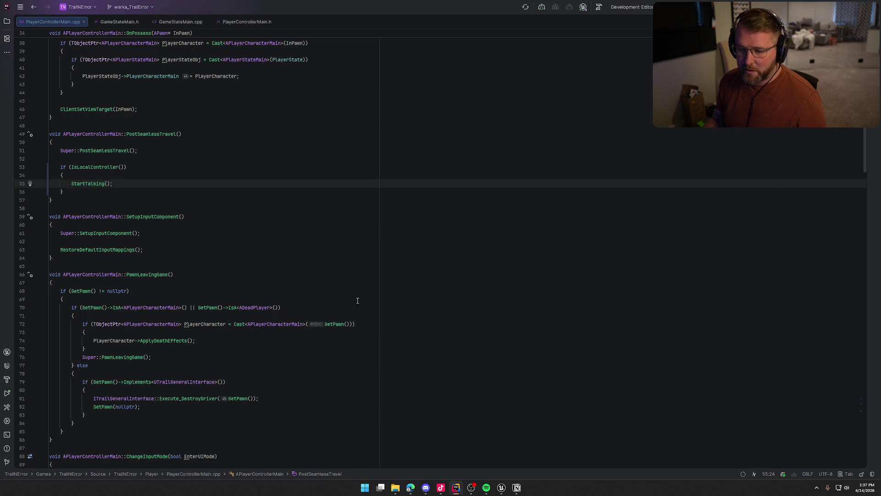
click(516, 488)
click(456, 311)
click(455, 309)
click(455, 309)
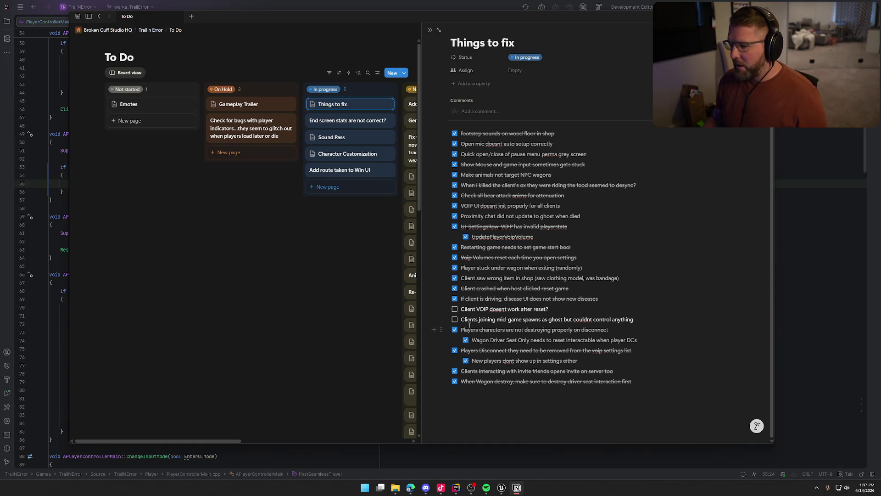
triple_click(652, 320)
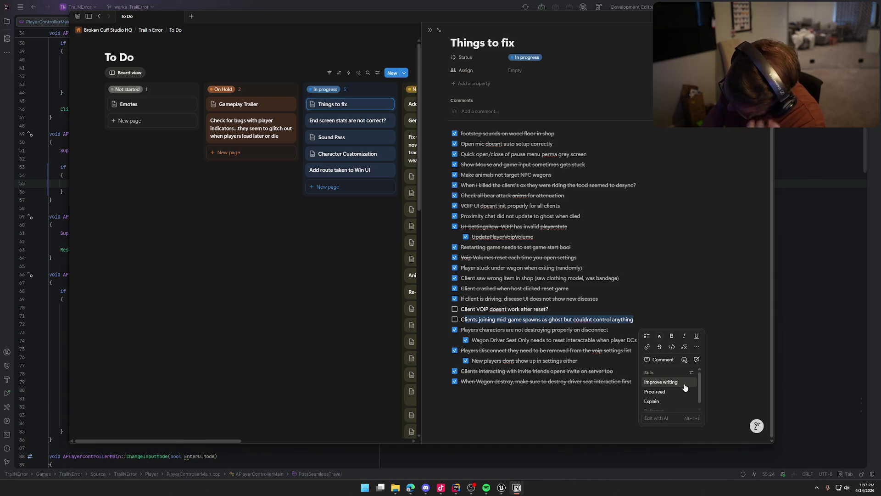
click(749, 241)
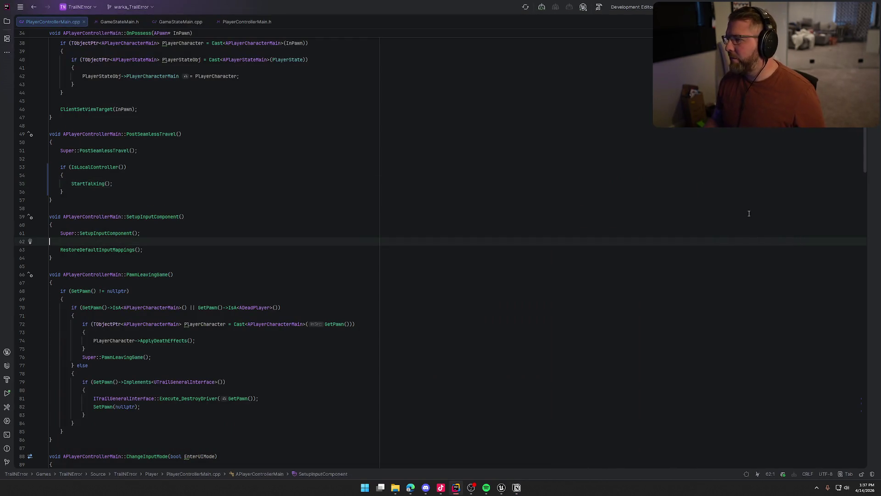
Step: Check code completion on line 79 of the PlayerControllerMain.h header
click(243, 22)
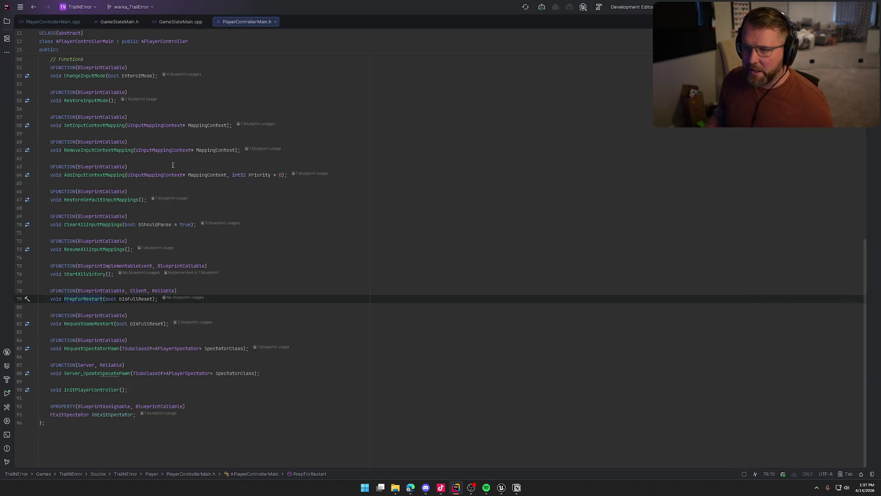
key(ctrl+space)
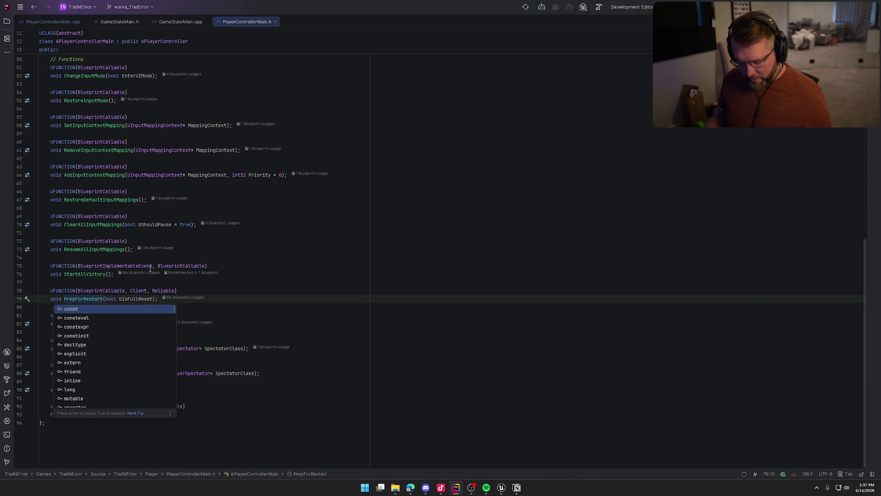
key(Escape)
Step: Open DeadPlayer.cpp from the solution tree, then return to the UI_InGameOptions blueprint in Unreal
click(7, 21)
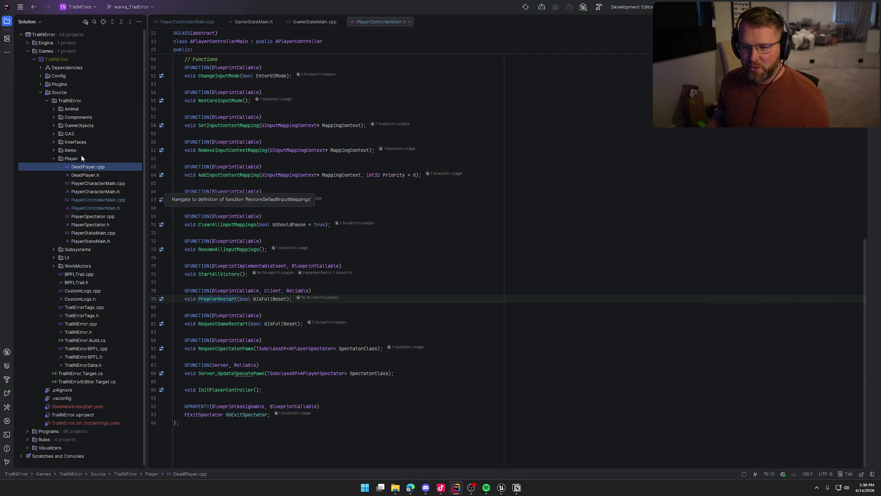
double_click(88, 167)
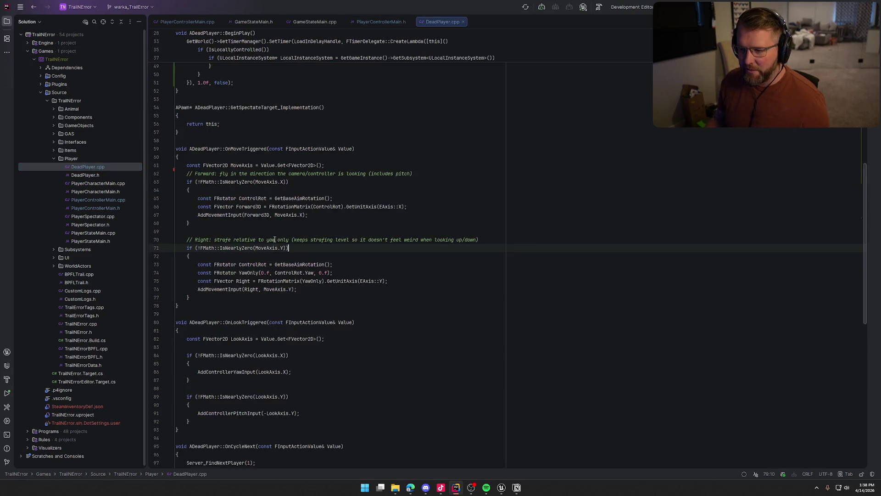
scroll(359, 289, up, 10)
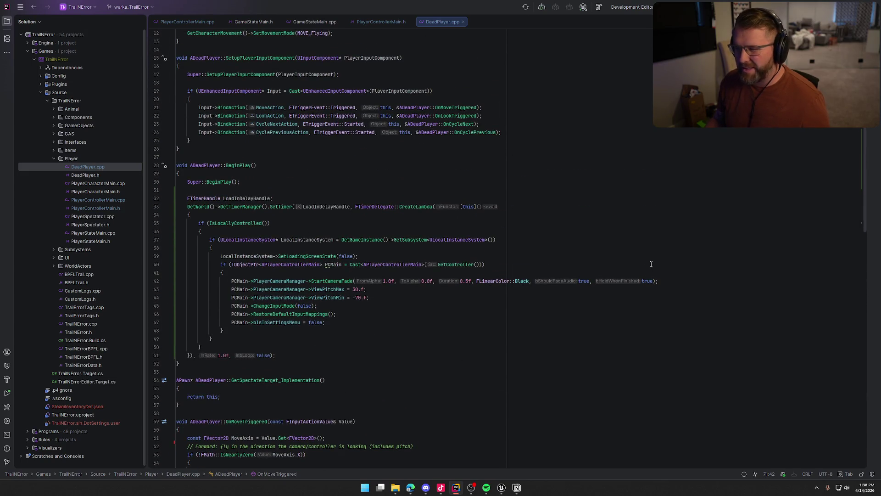
click(501, 487)
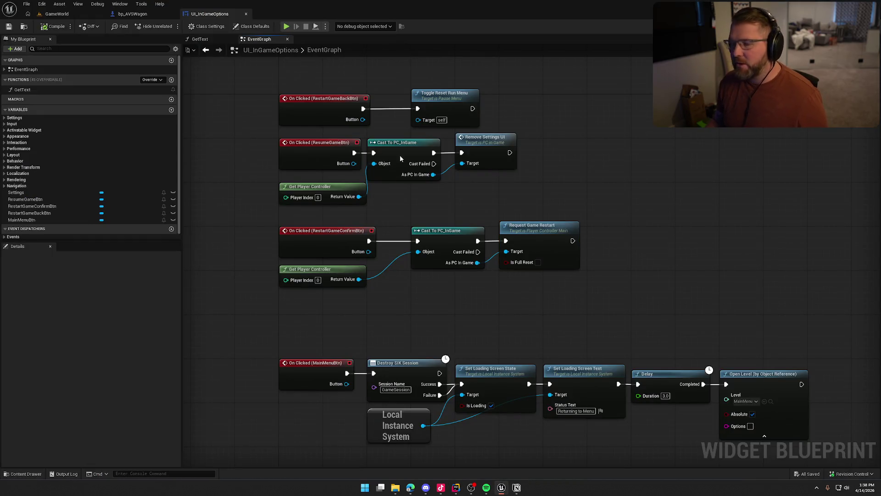
Step: Return to the GameWorld level, then tick the Client VOIP after reset item in Notion
click(160, 13)
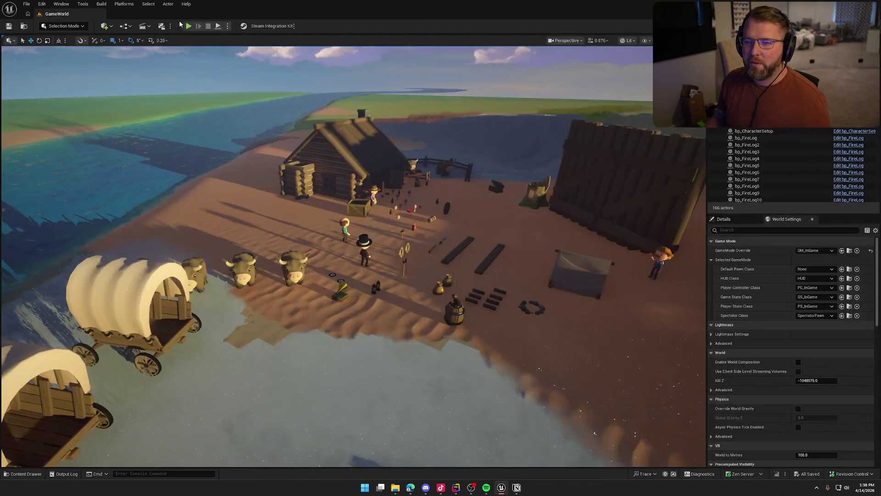
click(515, 488)
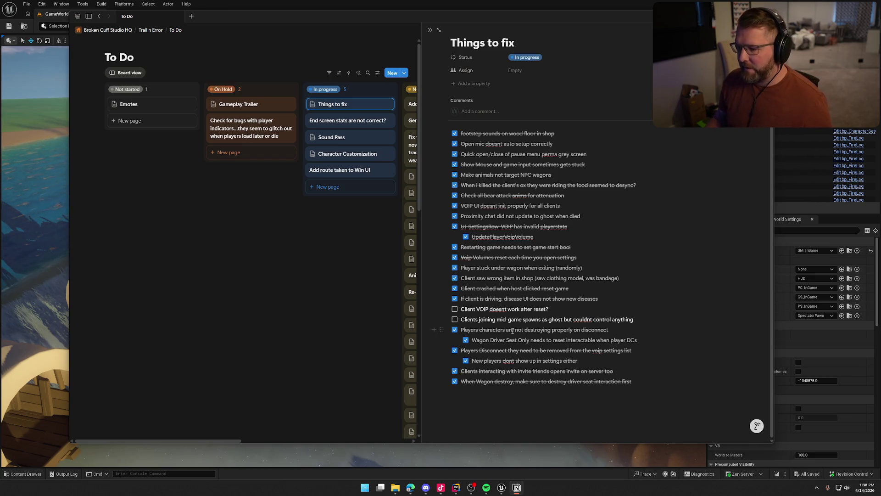
click(454, 309)
Step: Tick the clients-joining-mid-game item in Notion and go back to Unreal
click(454, 319)
click(573, 311)
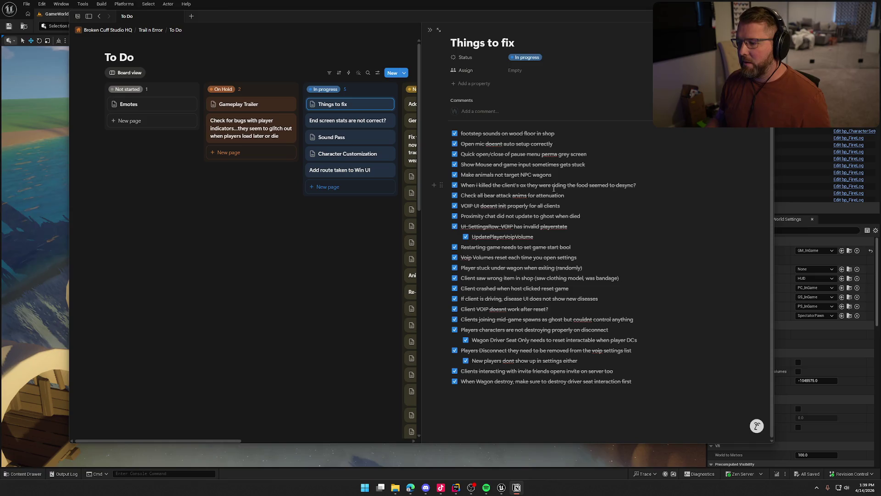
click(58, 14)
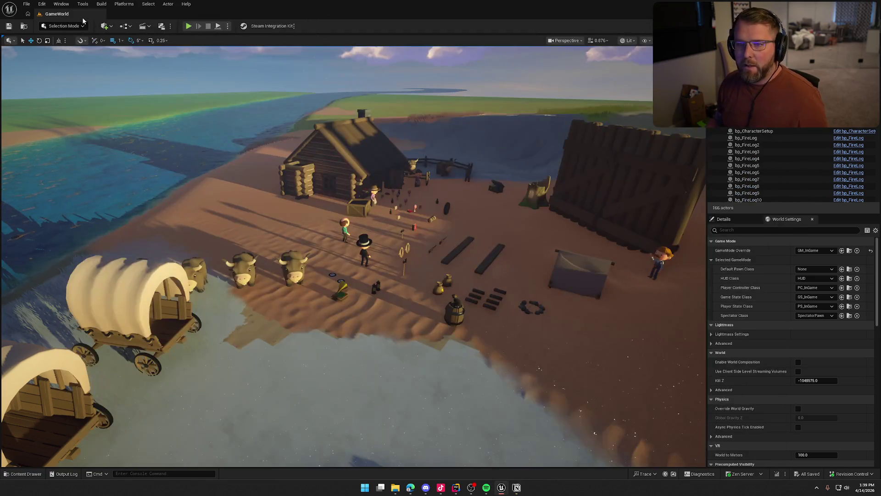
Step: Package the project for Windows into the Builds folder and maximise the Output Log
click(123, 3)
mouse_move(171, 71)
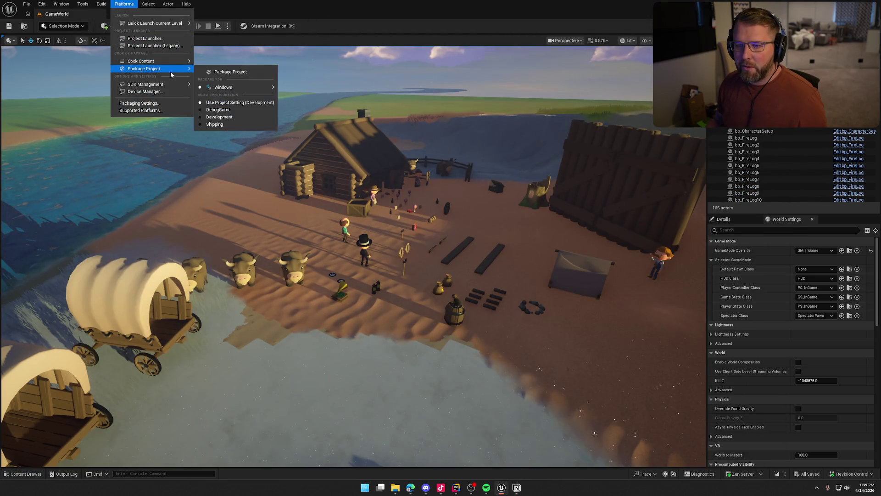
click(229, 72)
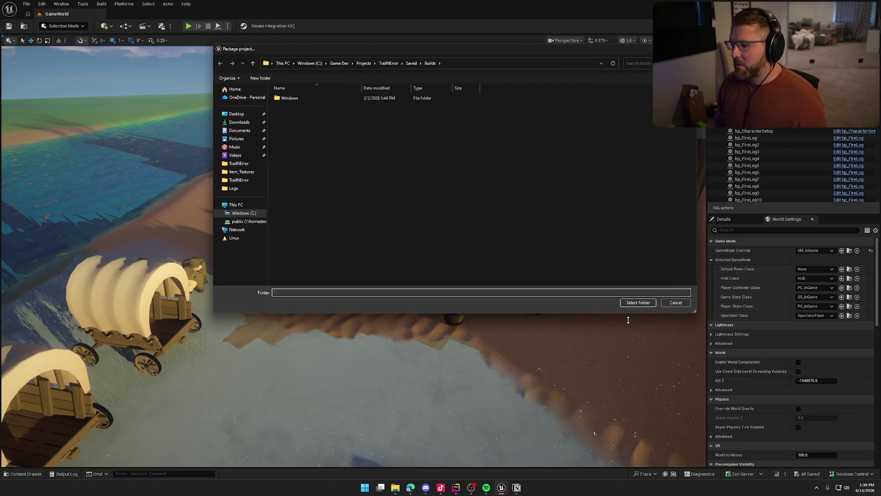
click(638, 302)
click(791, 448)
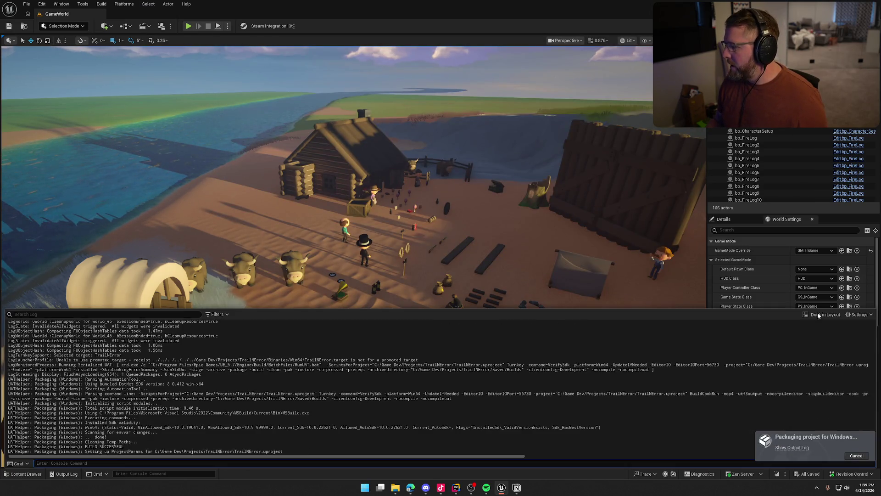
click(818, 315)
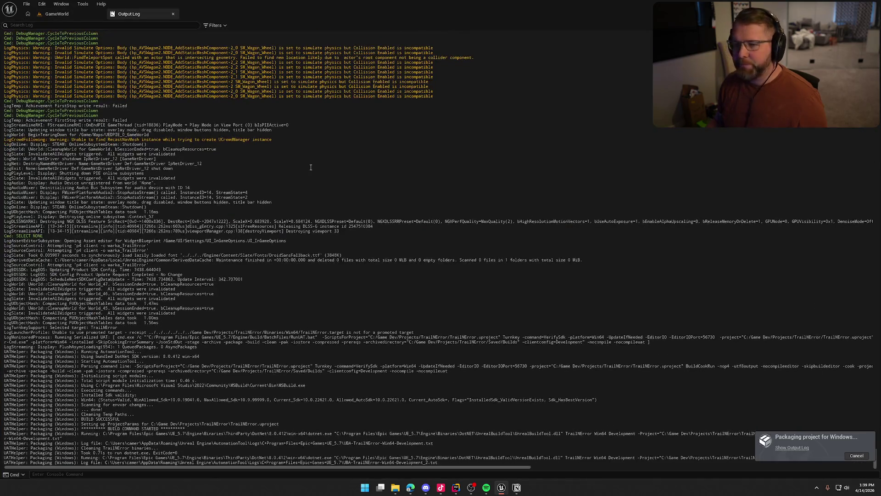
Step: Clear the Output Log and let the Windows package build finish successfully
right_click(319, 160)
click(342, 237)
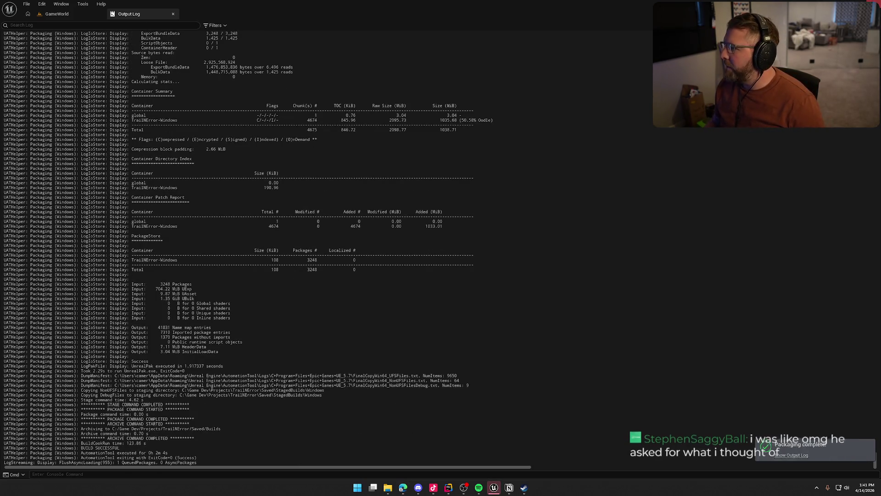
key(ctrl+super+Right)
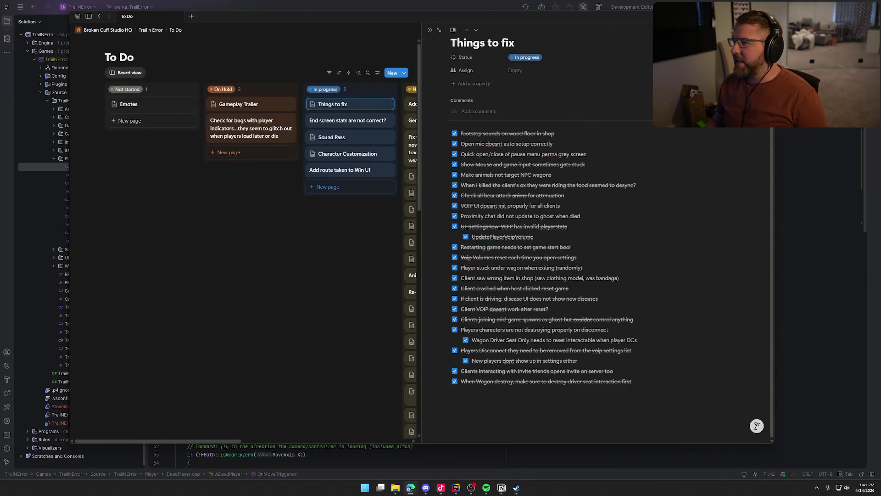
Step: Close all of Rider's open code tabs, hide the Solution panel and put Rider away
click(314, 1)
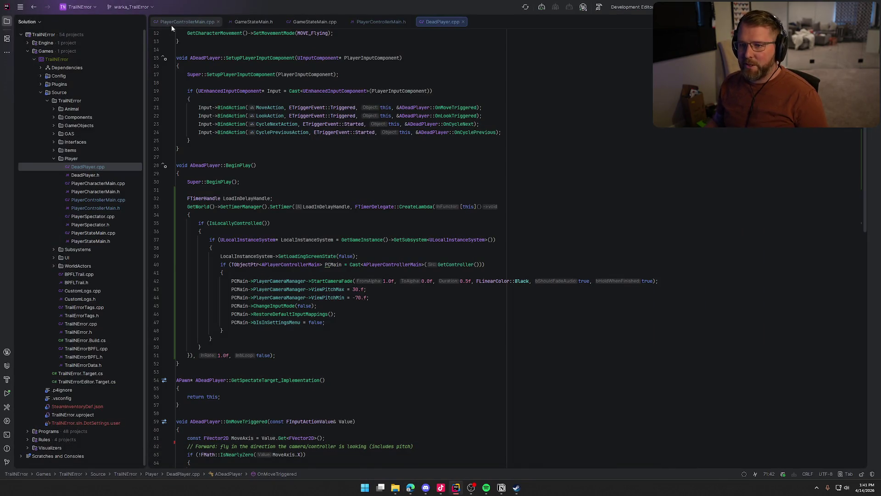
key(ctrl+F4)
key(ctrl+F4)
key(ctrl+F4)
key(alt+1)
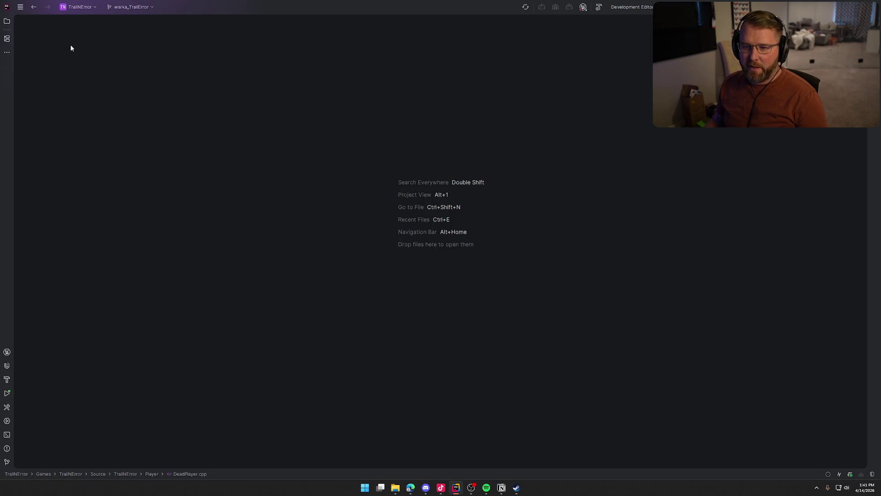
key(alt+Tab)
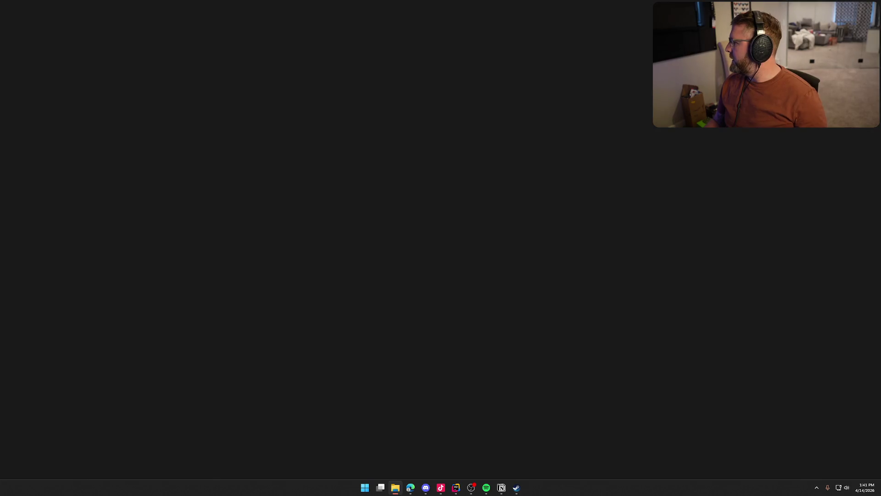
Step: Switch to Steam, then reveal the hidden notification-area icons
click(517, 488)
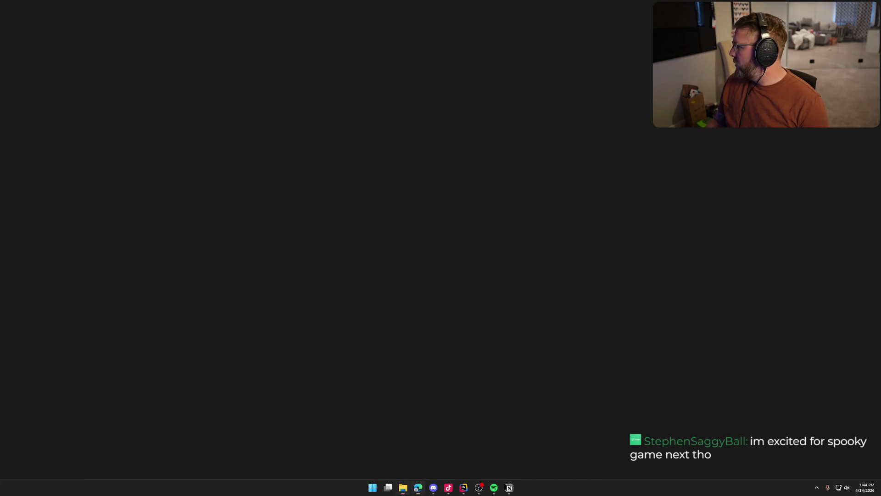
click(816, 487)
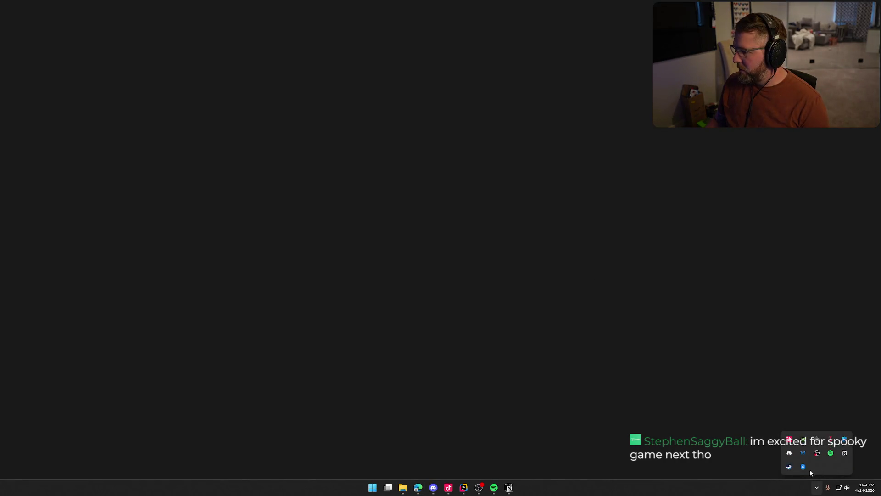
Step: Quit Steam from the tray, relaunch it by searching 'steam', and move its sign-in window aside
right_click(789, 467)
click(799, 459)
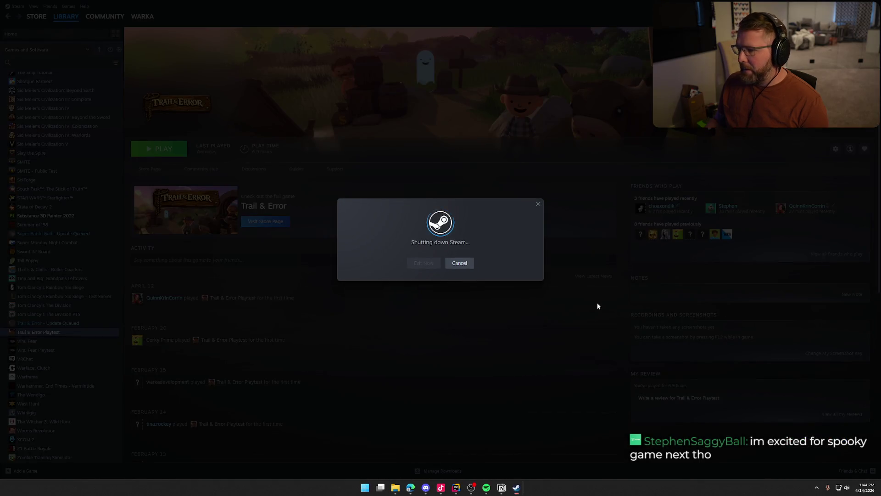
key(super)
text(steam)
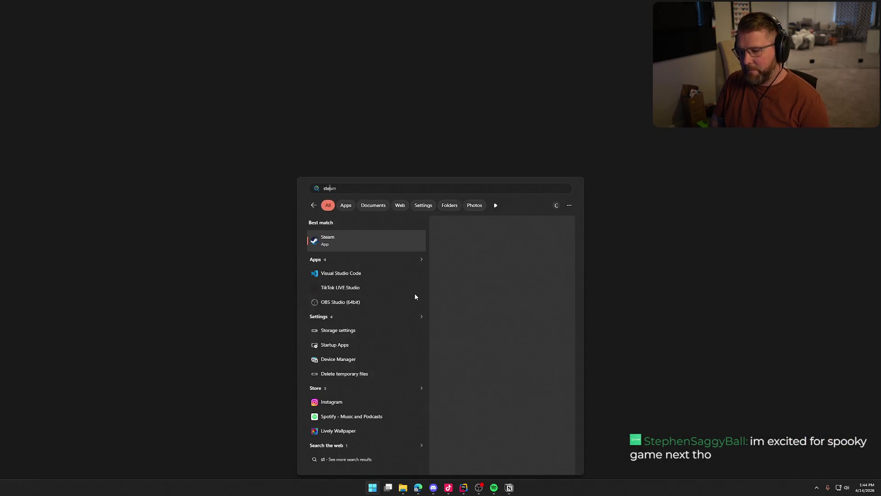
click(414, 297)
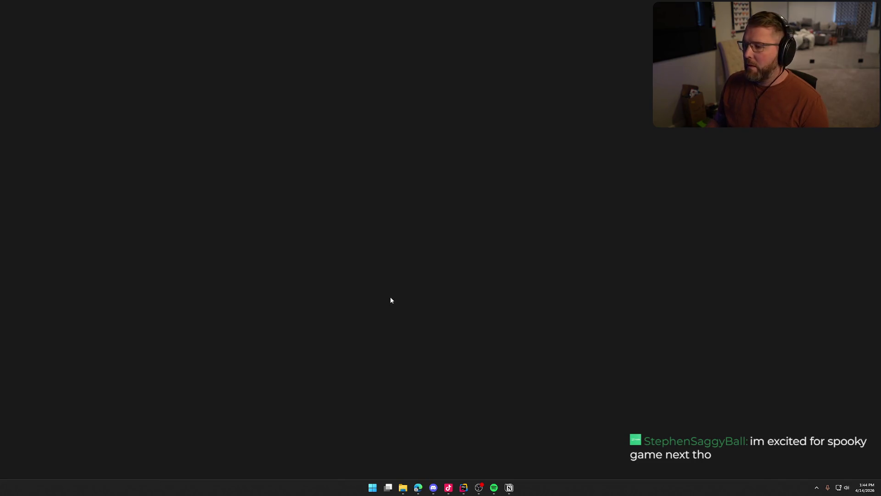
mouse_move(449, 190)
mouse_down()
mouse_move(785, 241)
mouse_move(880, 243)
mouse_up()
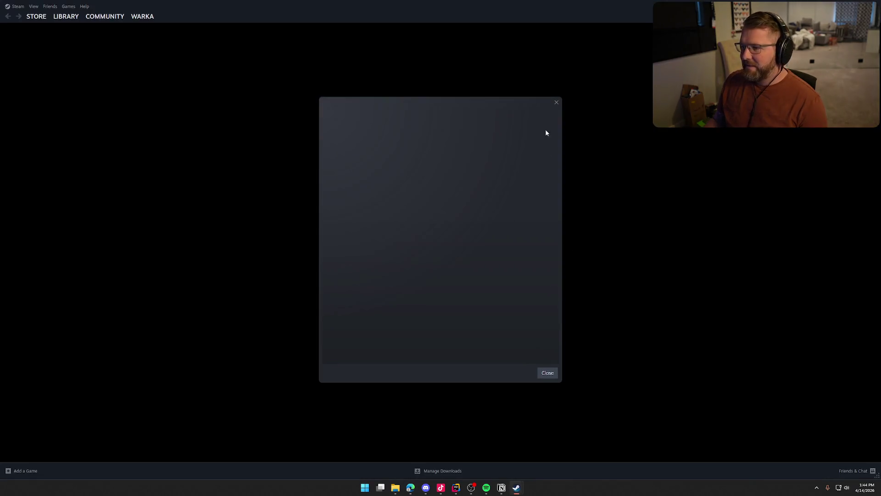
Step: Dismiss the empty dialog and launch Trail & Error Playtest from the Steam library
click(550, 375)
click(66, 17)
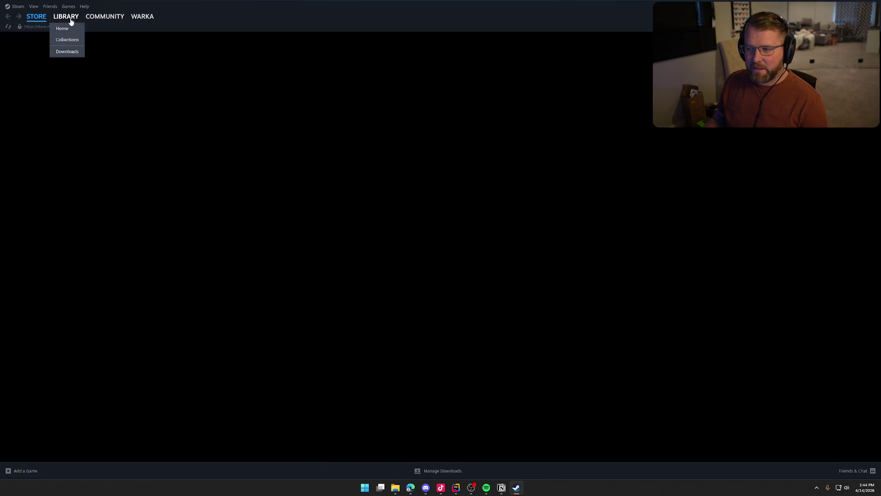
click(64, 332)
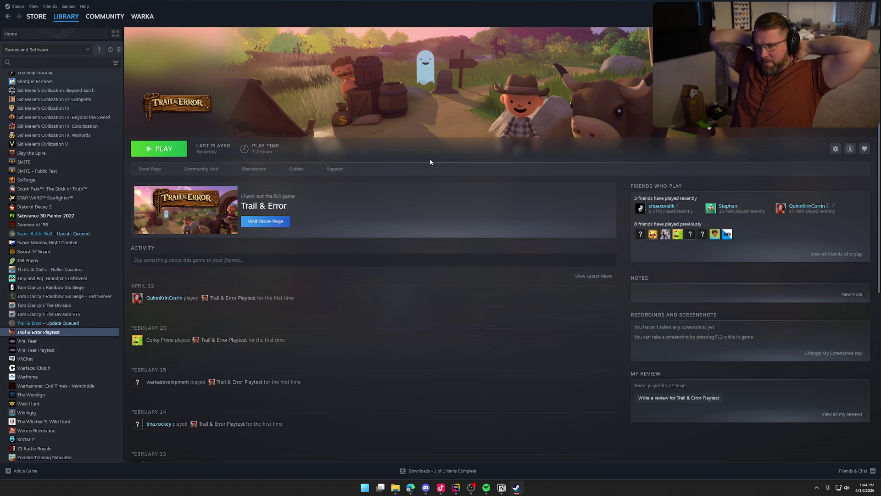
click(156, 150)
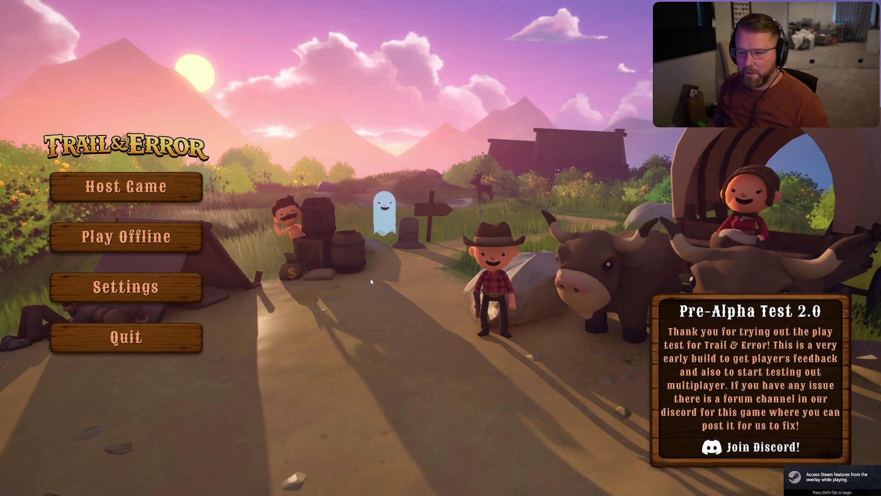
Step: Start a new game on Probably Fine difficulty
click(126, 186)
click(218, 238)
click(269, 376)
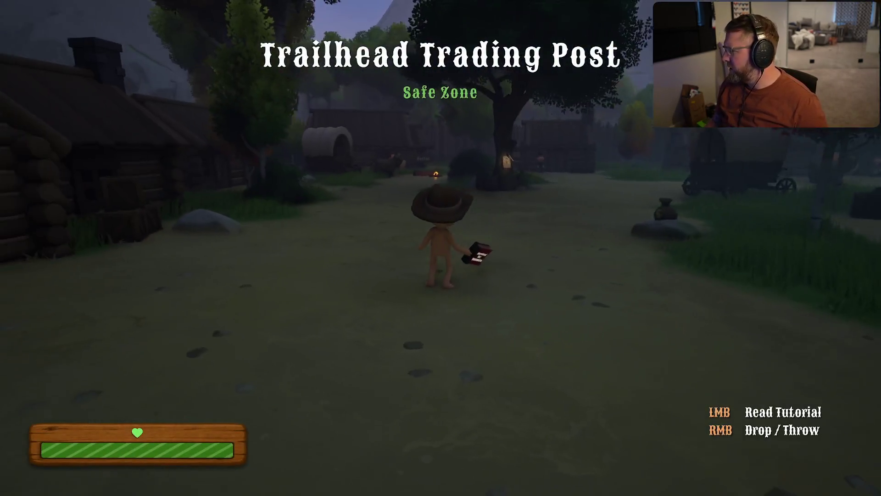
Step: Walk and sprint along the path, drop the tutorial book, briefly check Notion and return
key(w)
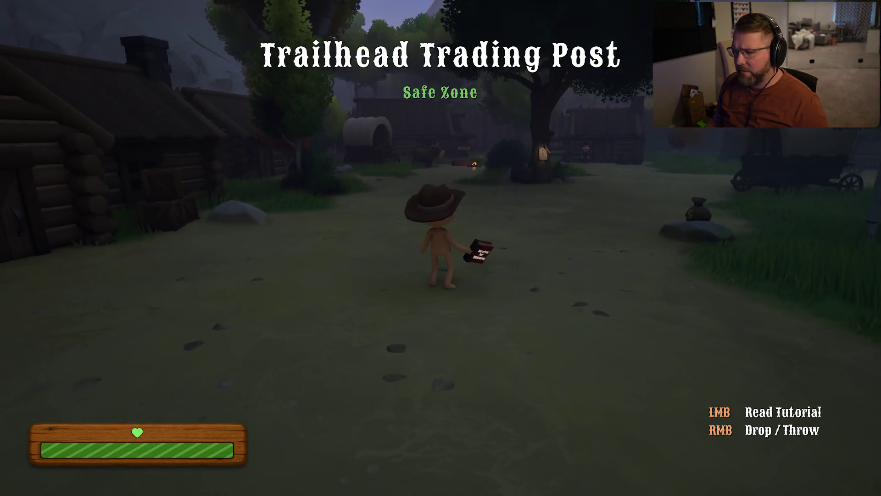
right_click(441, 247)
key(shift+w)
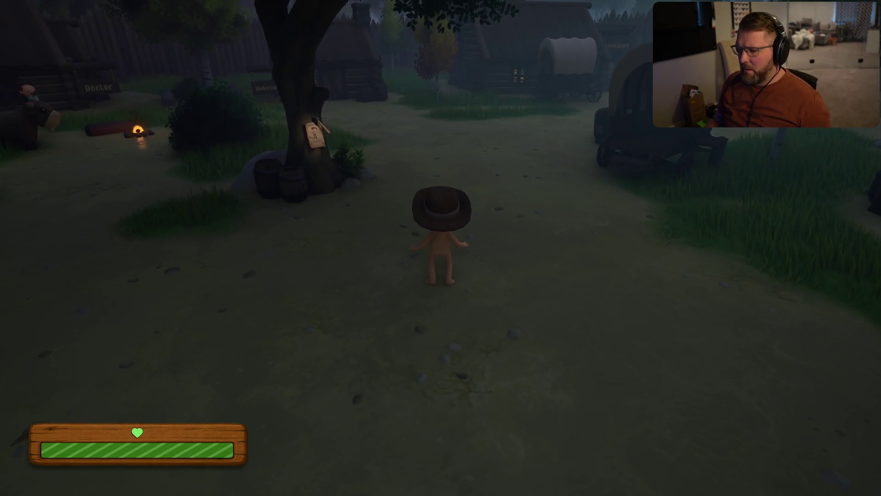
key(super)
click(494, 487)
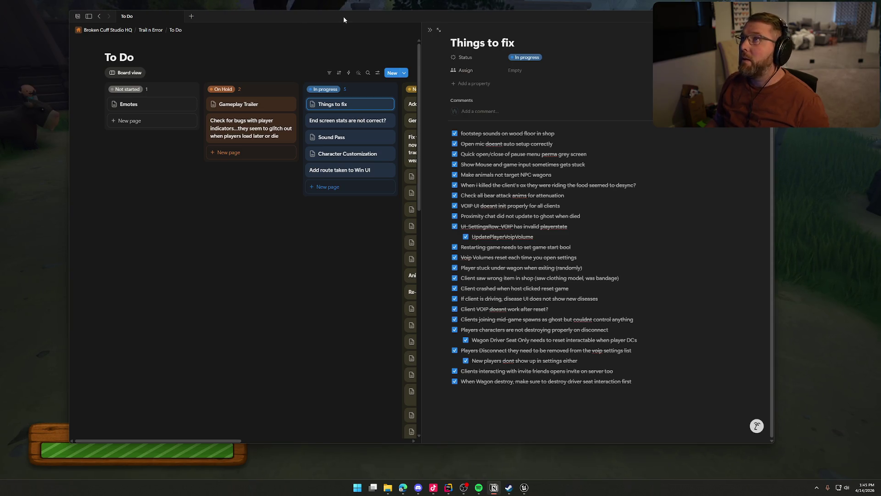
key(alt+Tab)
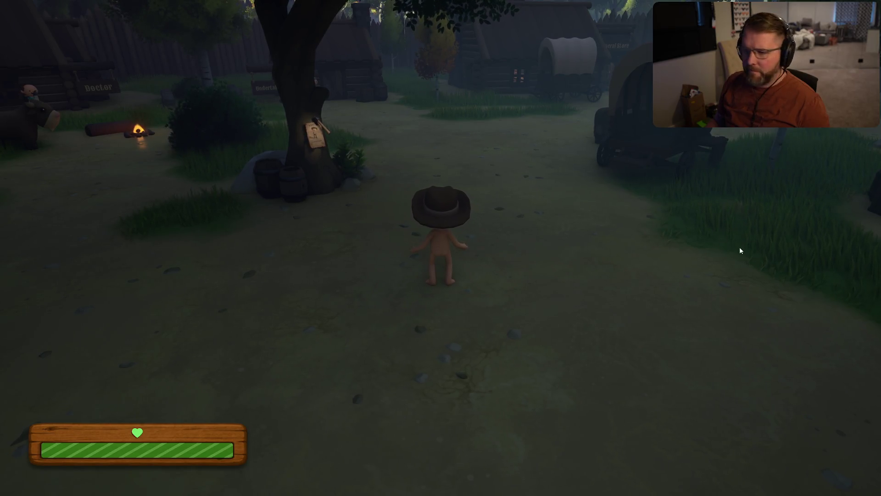
Step: Run past the tree and wagons toward the gate, then pause the game
key(w)
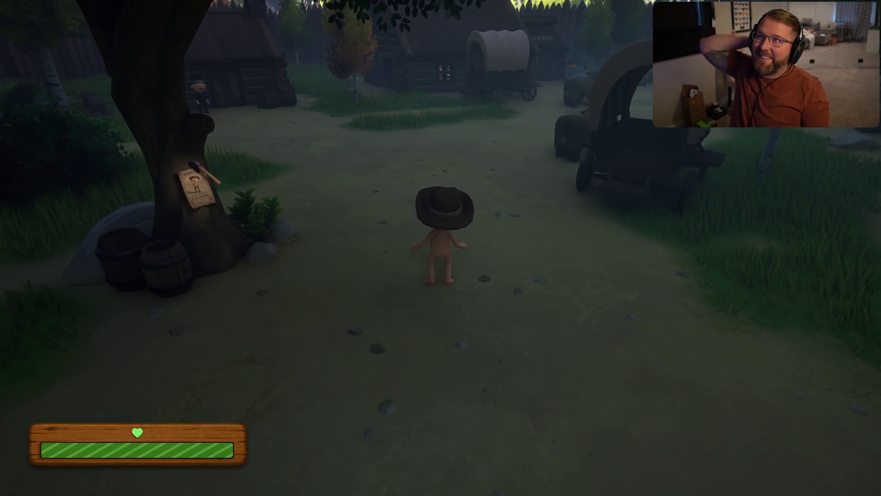
key(w)
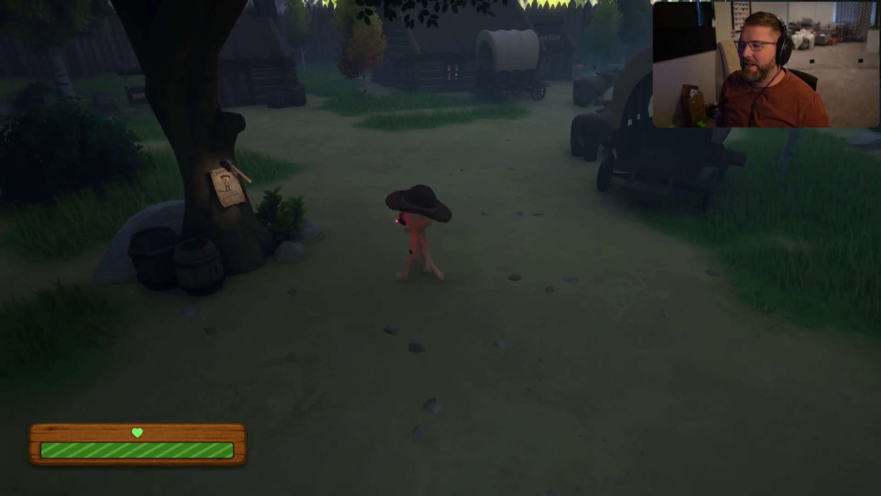
key(a)
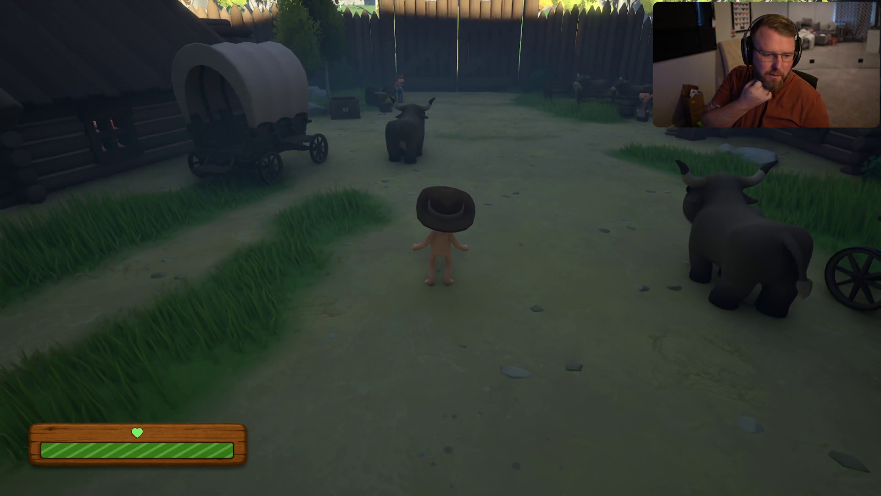
key(Escape)
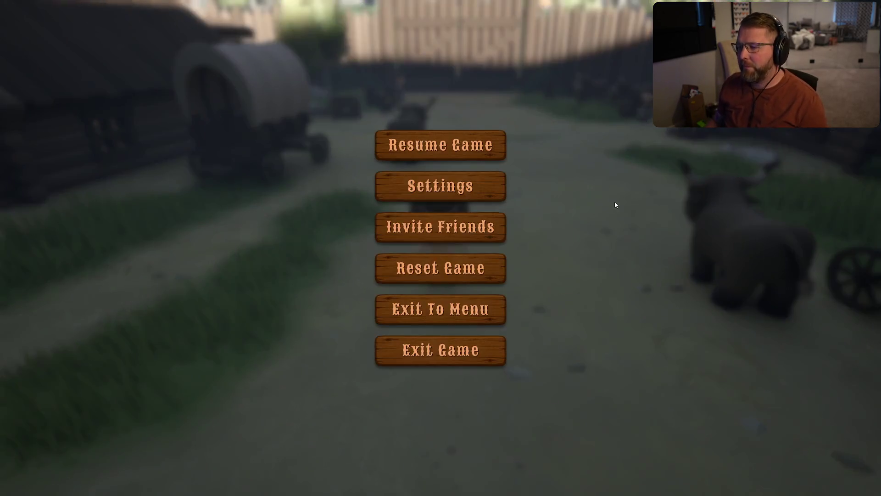
Step: Open Settings and inspect the Graphics page, where Window Mode shows no value
click(471, 193)
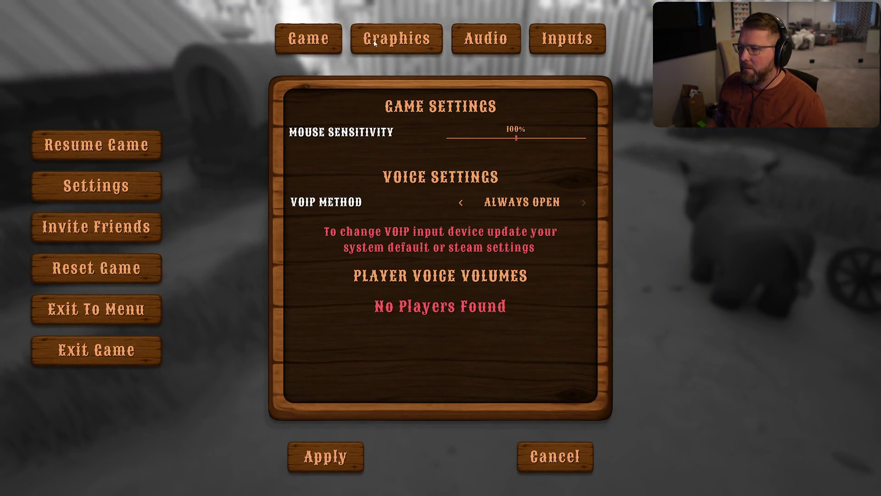
click(463, 41)
click(568, 40)
click(399, 43)
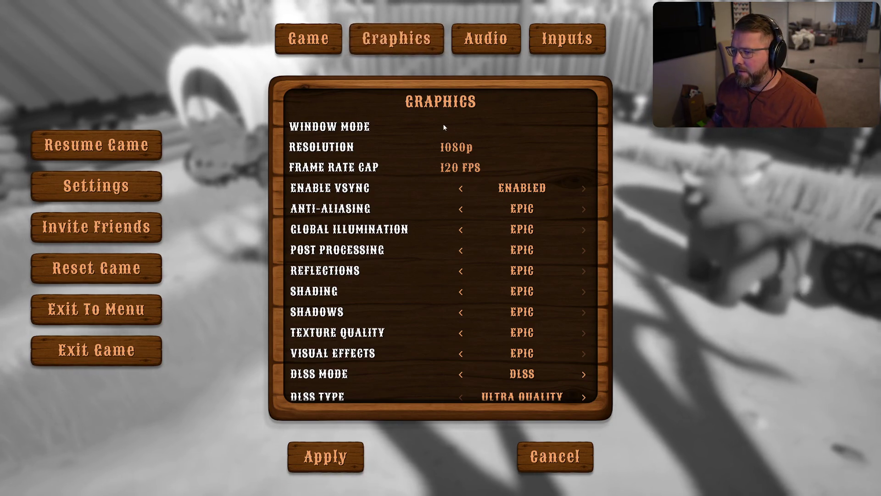
scroll(461, 301, down, 1)
scroll(461, 301, up, 1)
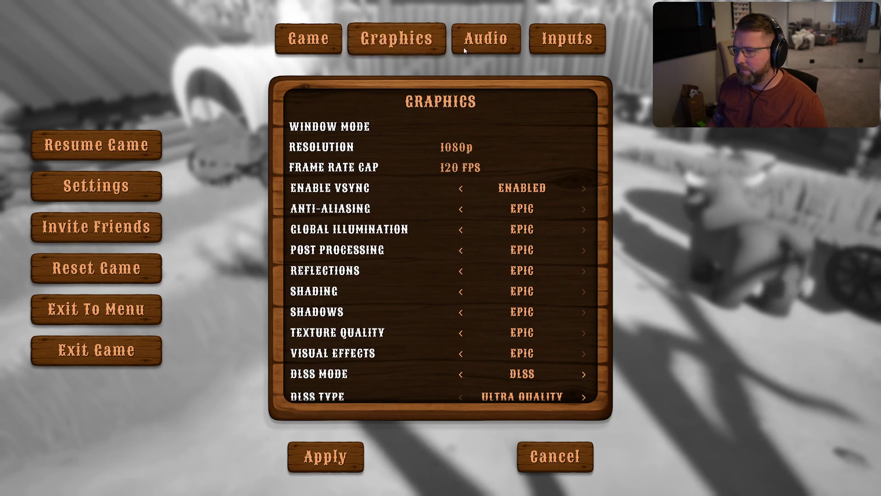
Step: Look through the Audio, Inputs and Game tabs, then resume running toward the General Store
click(464, 46)
click(565, 50)
click(320, 48)
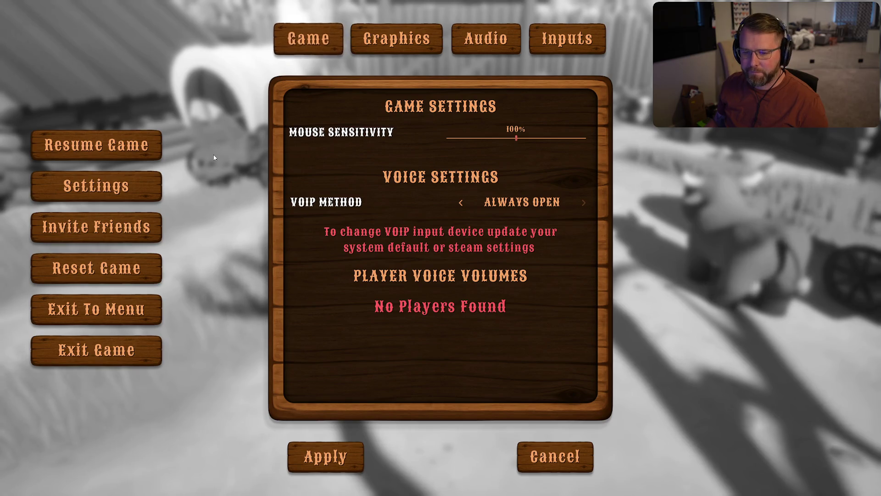
key(Escape)
key(w)
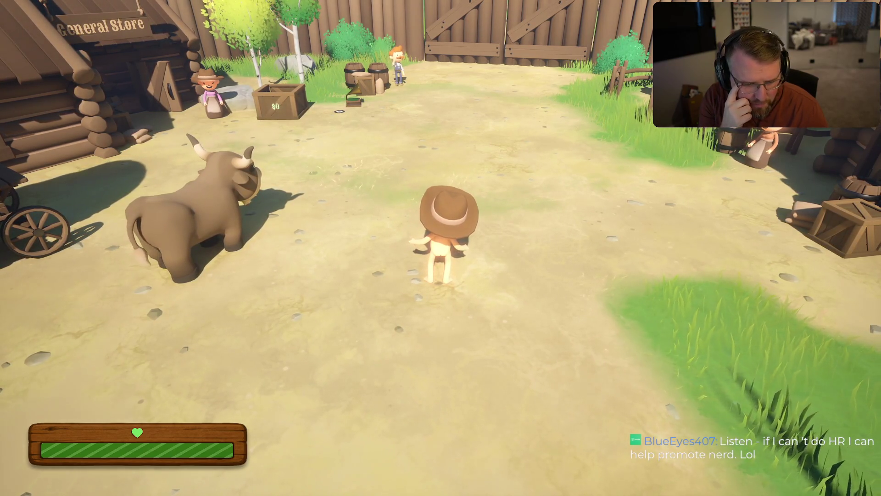
Step: Sprint past the wagon, ox and Undertaker around the village, then pause
key(shift+w)
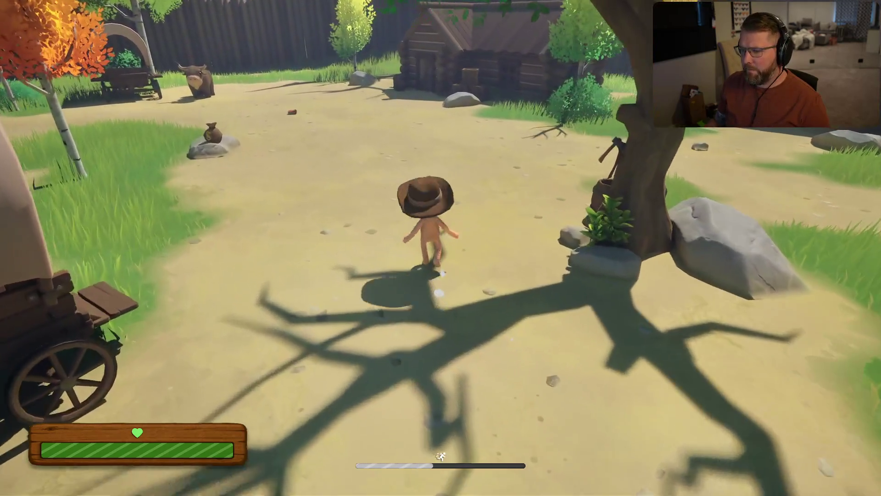
key(Escape)
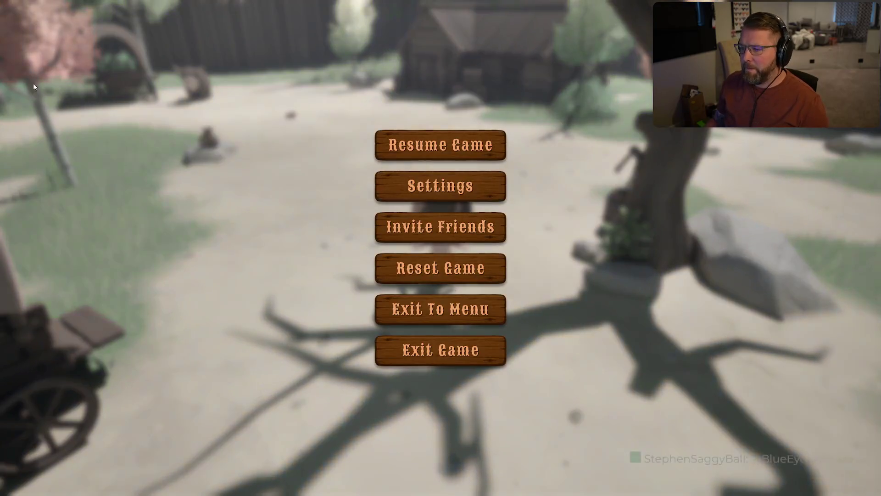
Step: Open and close the Invite Friends list, then resume the game
click(423, 232)
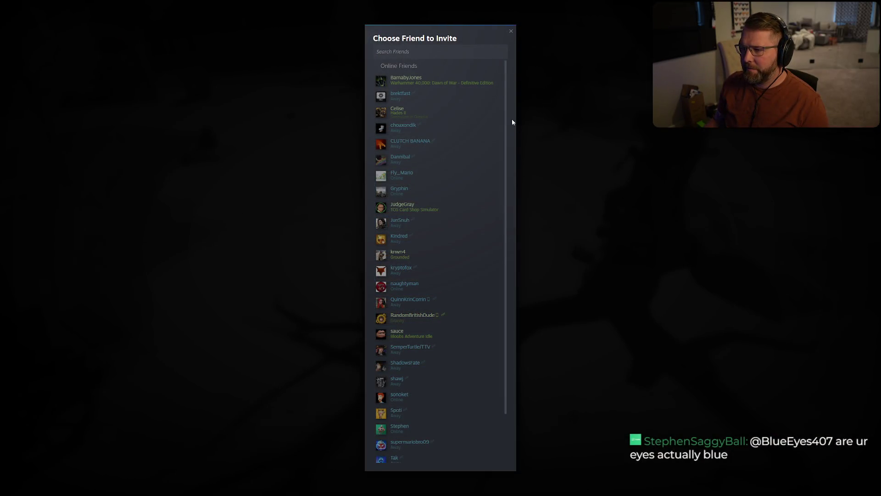
click(543, 386)
key(Escape)
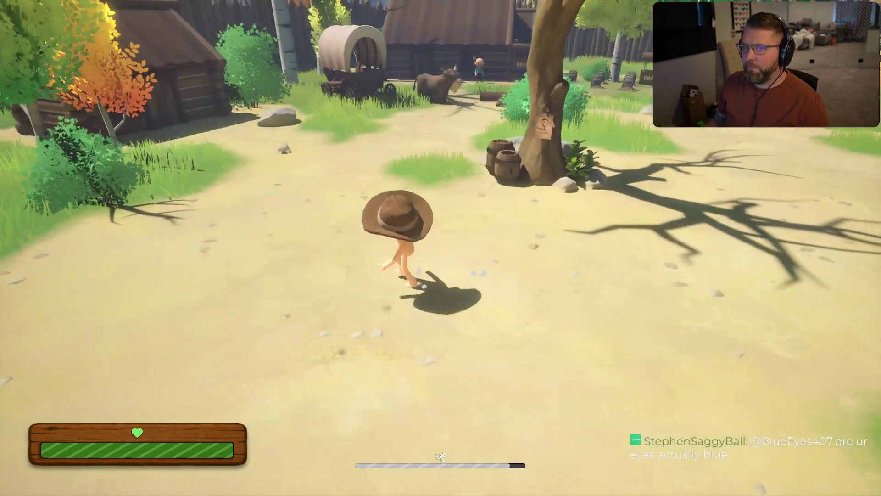
Step: Turn the camera briefly, then pause and choose Exit Game, confirming with Yes
key(w)
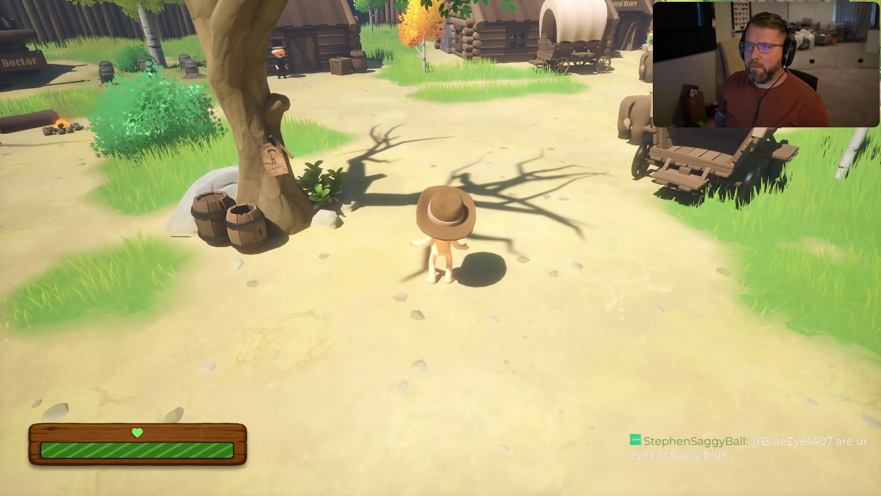
mouse_move(441, 247)
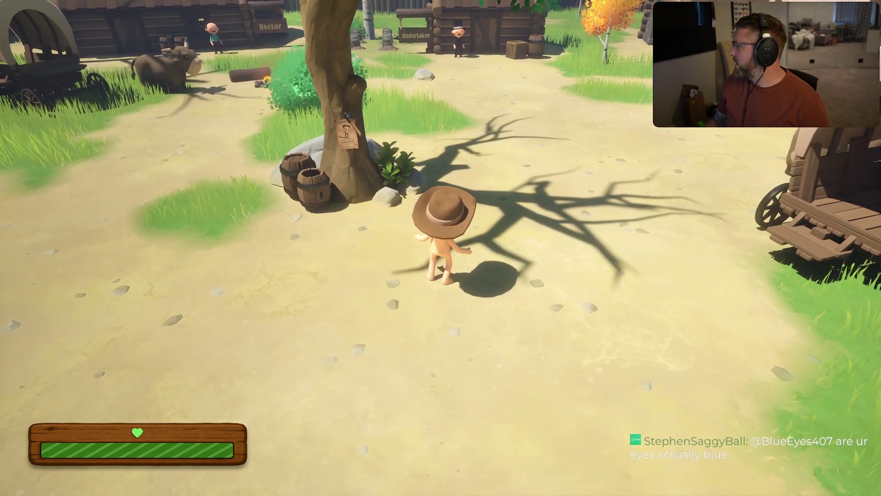
key(Escape)
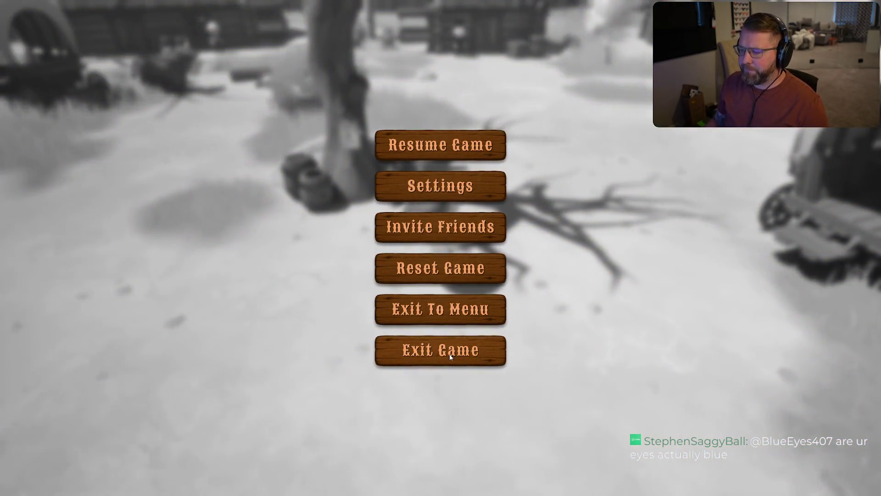
click(450, 357)
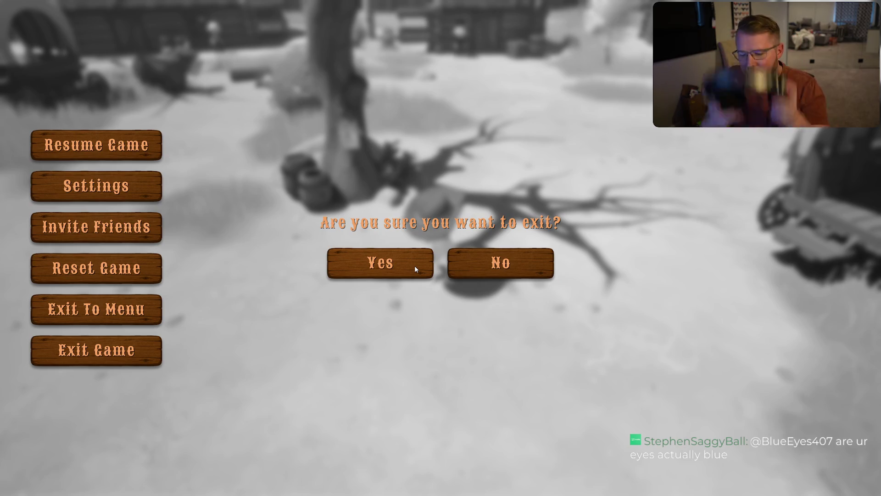
click(414, 265)
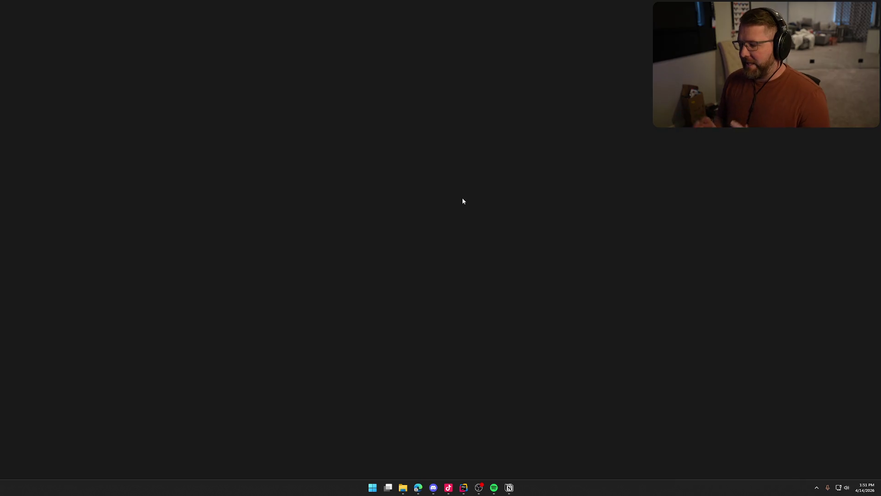
Step: Enlarge the Notion window, then build the TrailNError project in Rider
click(509, 488)
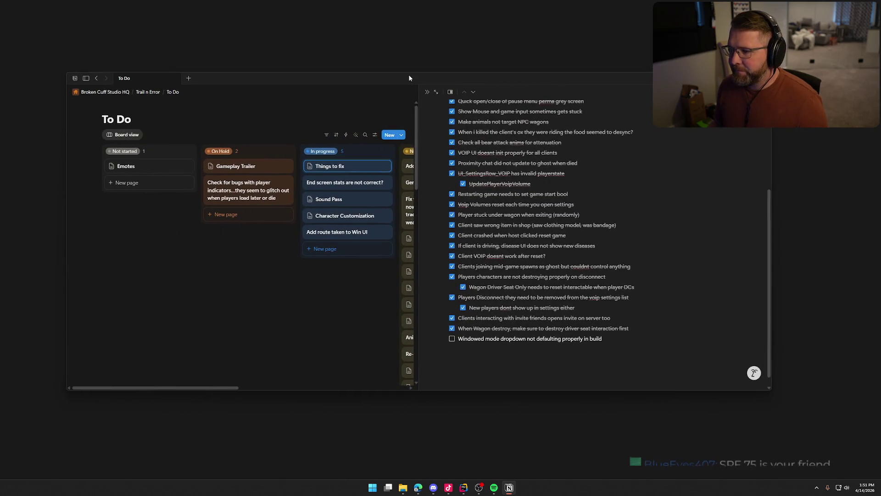
drag(400, 35, 400, 15)
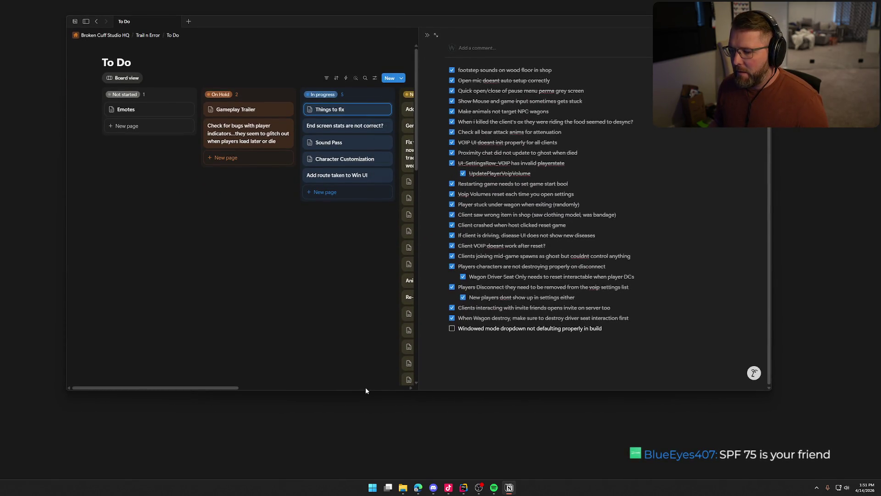
drag(365, 390, 365, 461)
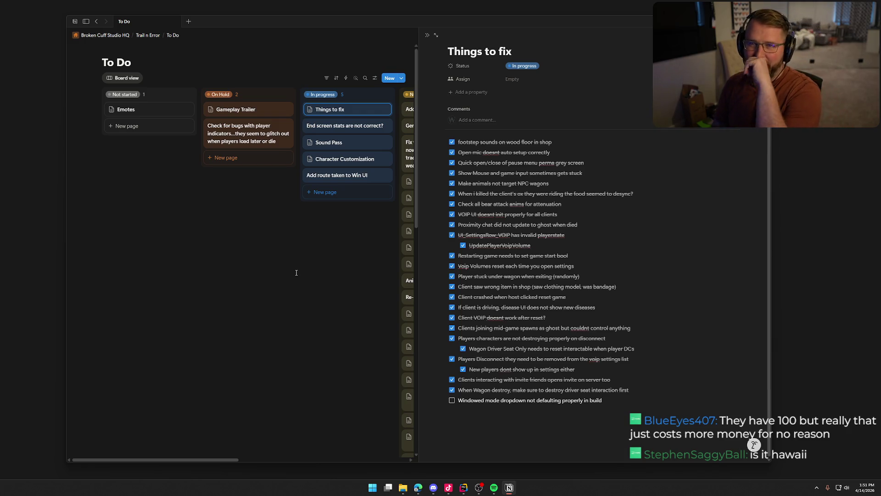
click(463, 487)
key(ctrl+shift+b)
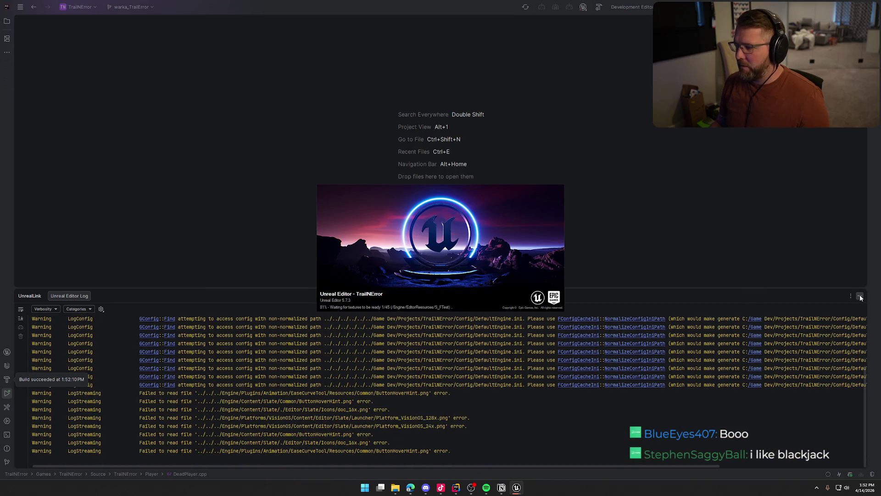
Step: Hide the Unreal Editor log output panel in Rider after the build succeeds
click(860, 297)
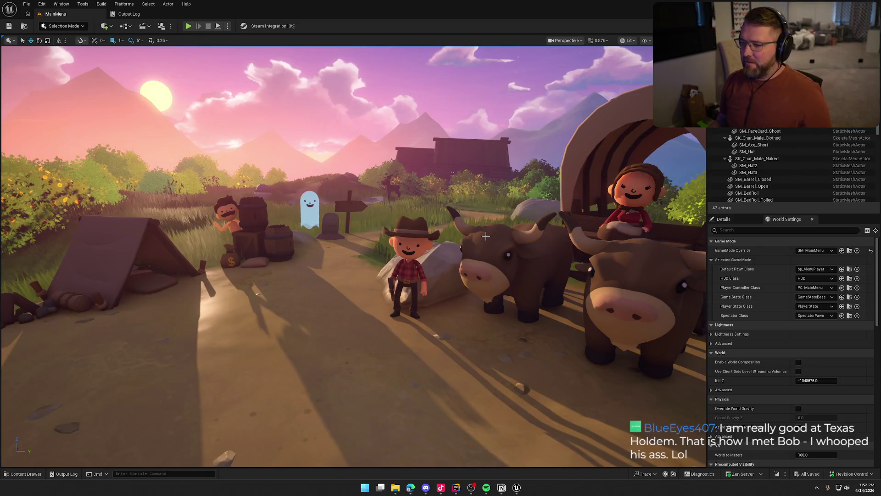
Step: Open UI_SettingsPanel and find references to the WindowMode widget by class member
key(ctrl+space)
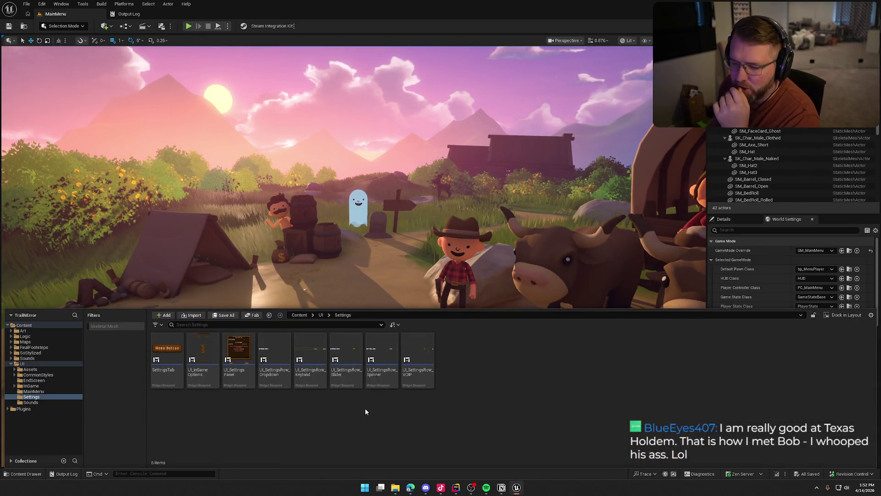
double_click(238, 355)
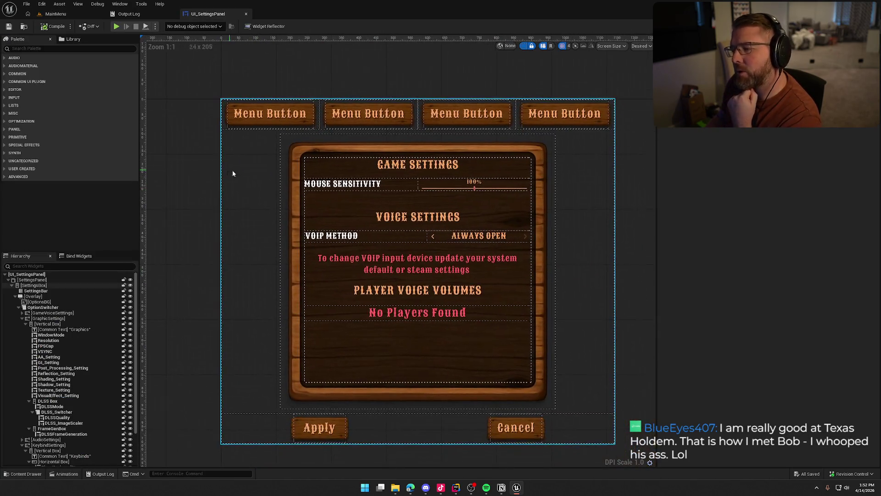
click(50, 336)
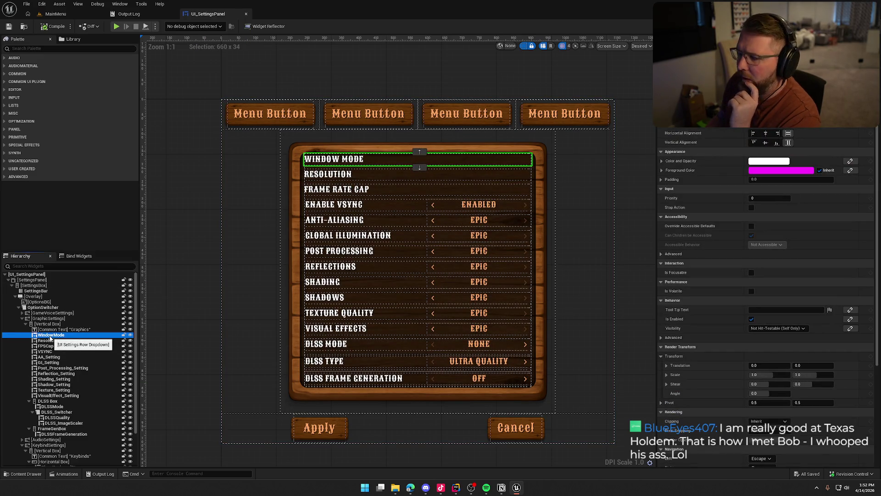
right_click(50, 337)
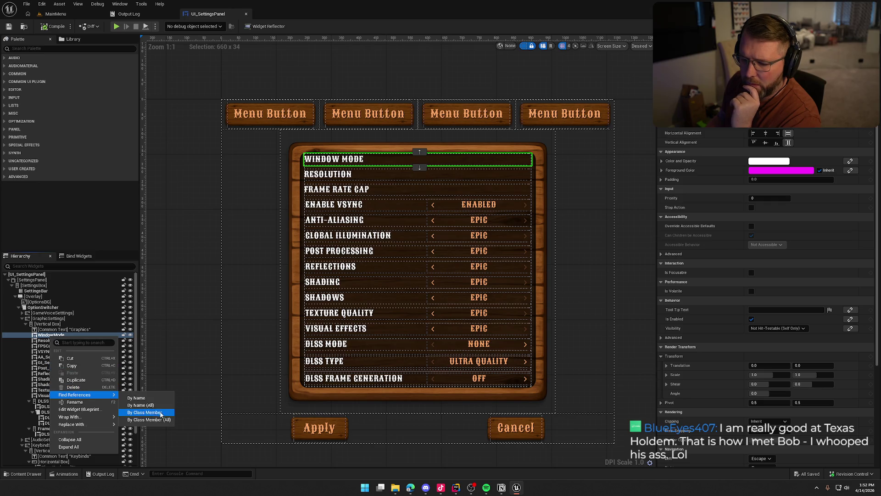
click(311, 396)
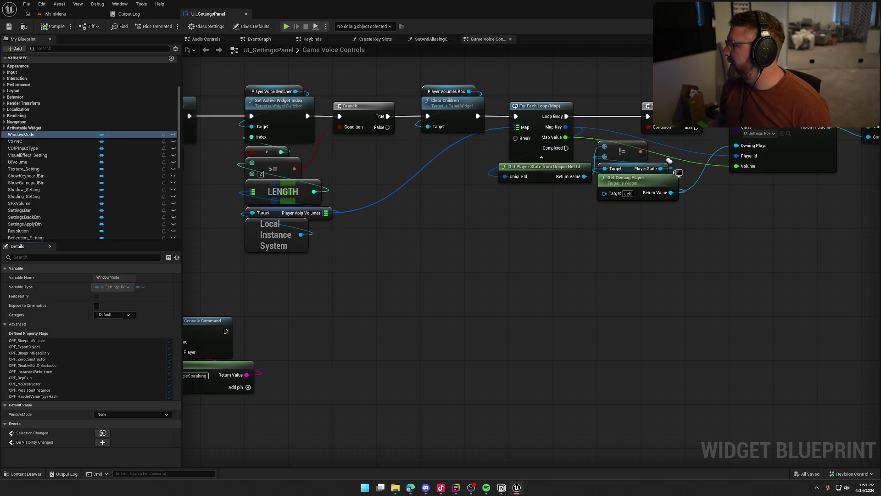
Step: In the EventGraph, jump to the WindowMode selection-changed event
click(259, 39)
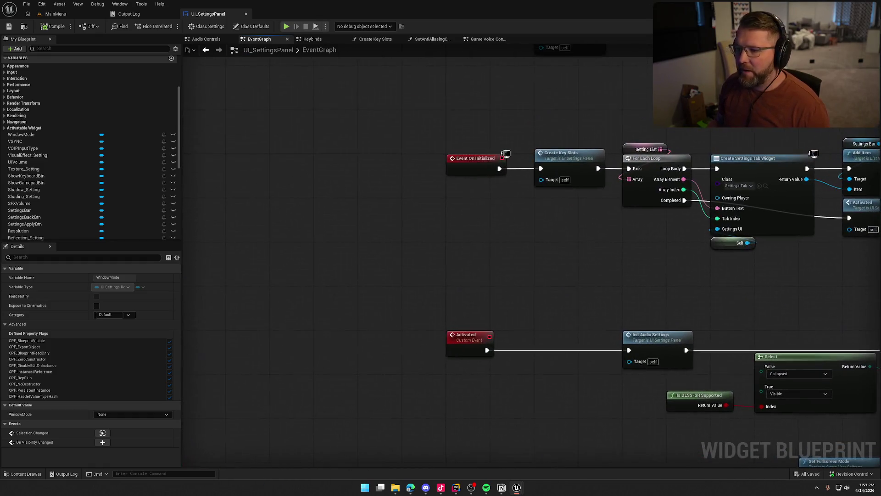
mouse_move(526, 256)
mouse_down()
mouse_move(636, 220)
mouse_move(309, 279)
mouse_move(346, 316)
mouse_move(372, 304)
mouse_up()
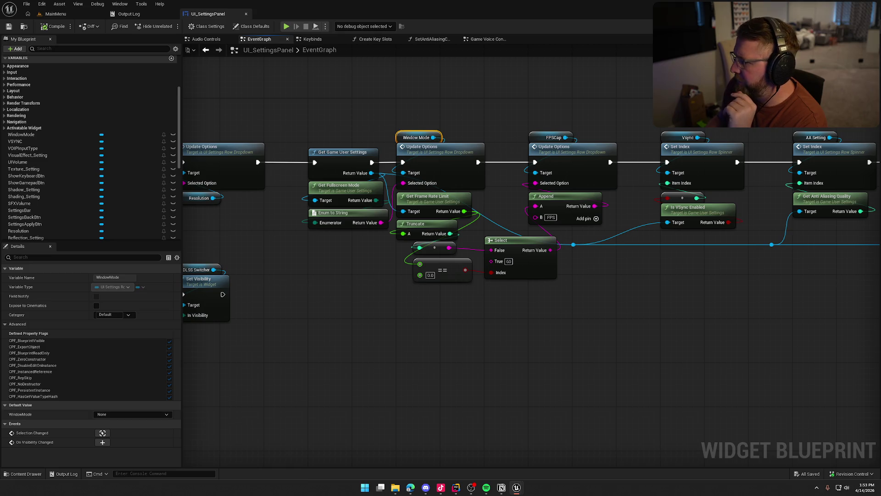
click(102, 432)
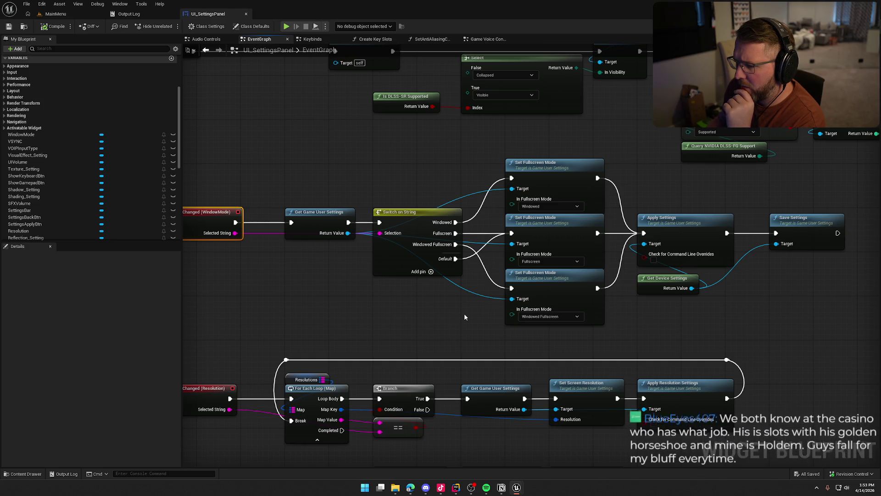
Step: Try wiring a Select node into In Fullscreen Mode, undo it, and navigate back
drag(512, 204, 457, 269)
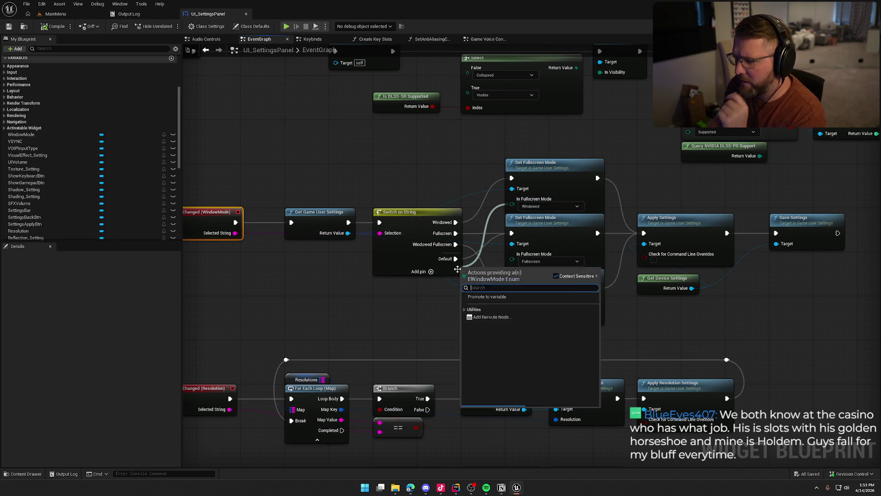
text(Sele)
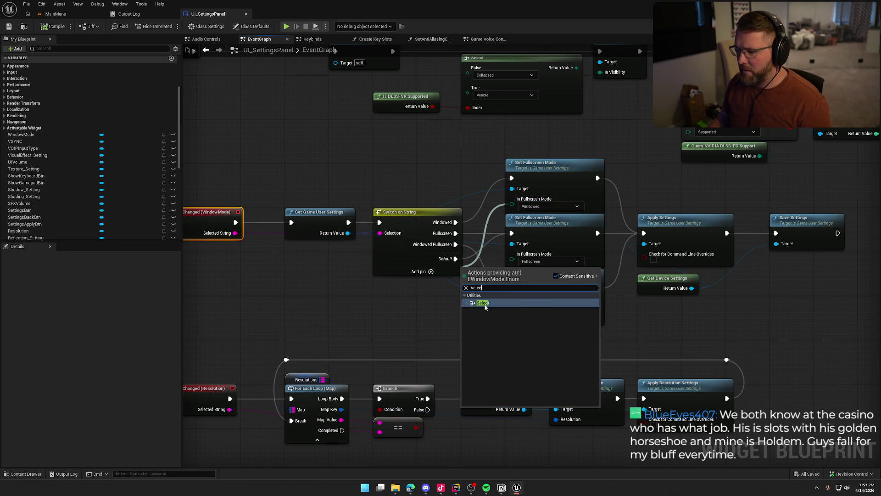
click(482, 302)
drag(487, 273, 391, 291)
drag(368, 343, 235, 233)
key(Escape)
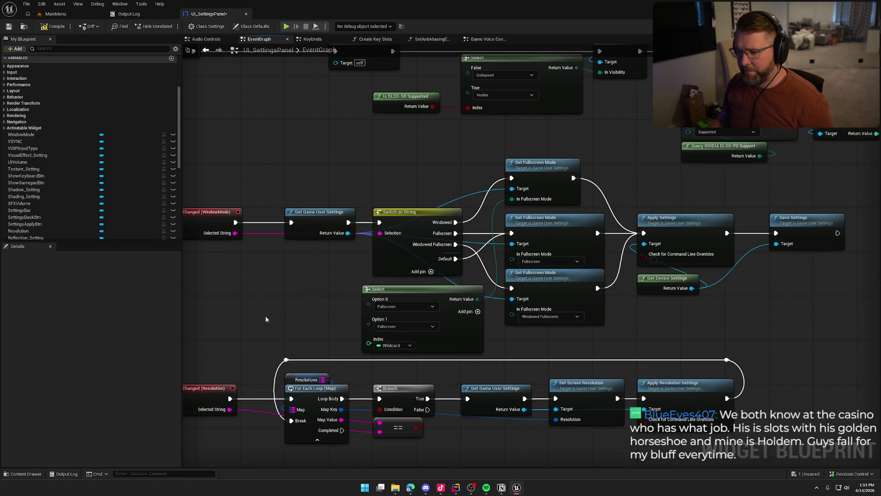
key(ctrl+z)
key(ctrl+z)
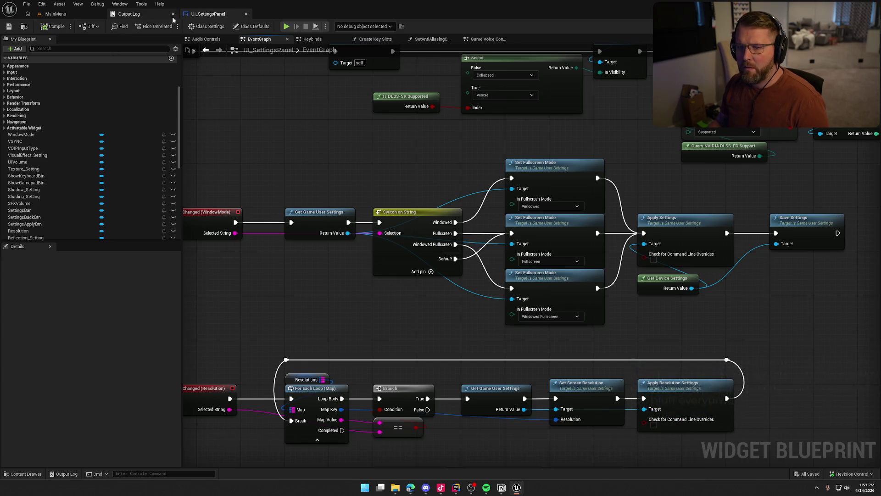
click(206, 52)
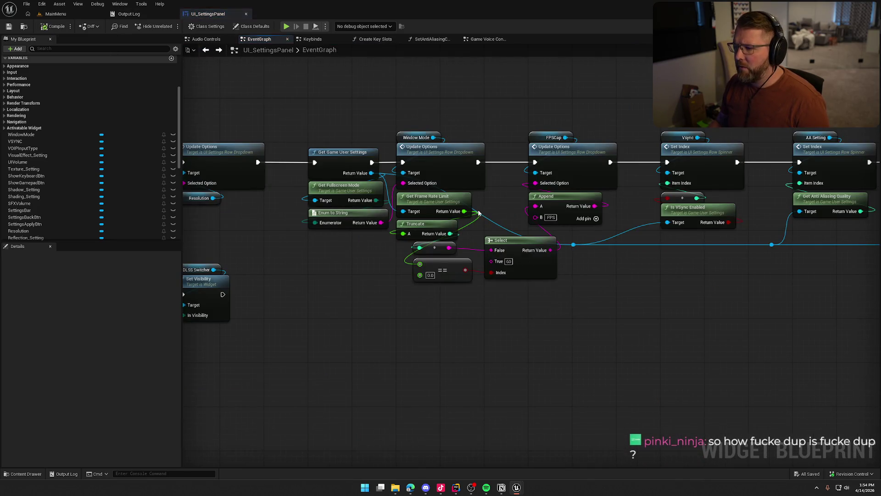
Step: Open the Window Mode Update Options event definition in UI_SettingsRow_Dropdown
click(449, 153)
drag(465, 129, 511, 131)
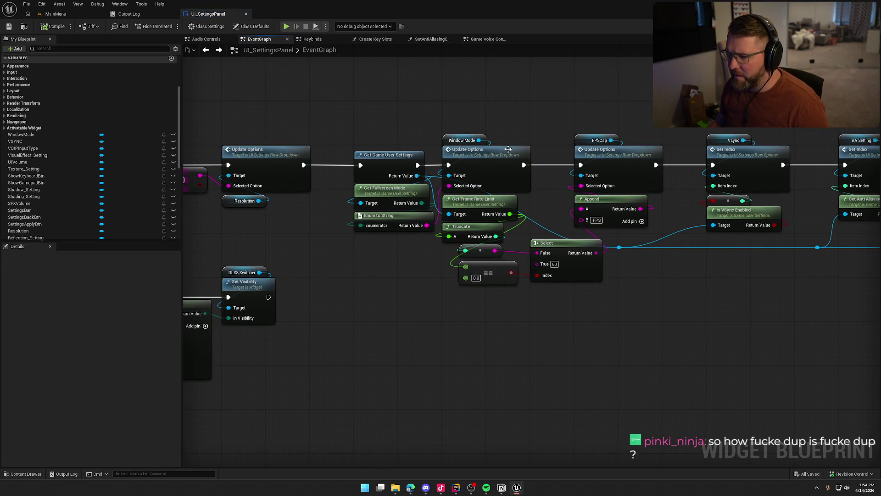
click(490, 158)
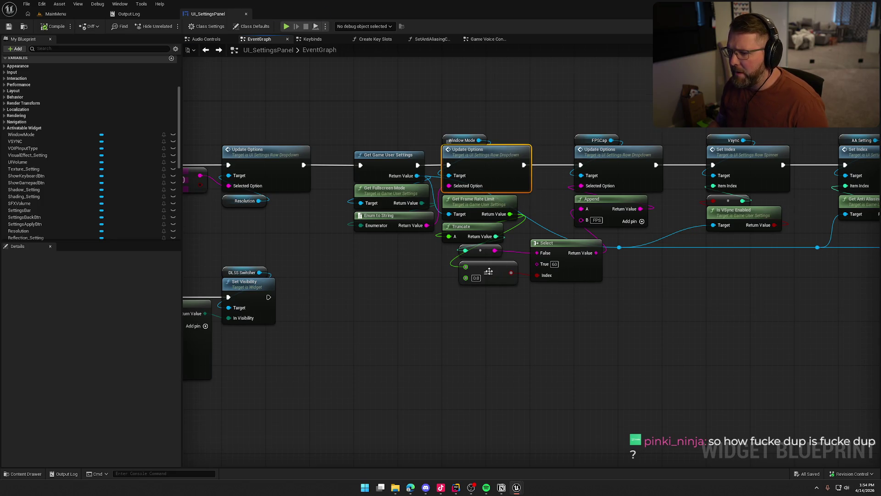
double_click(490, 157)
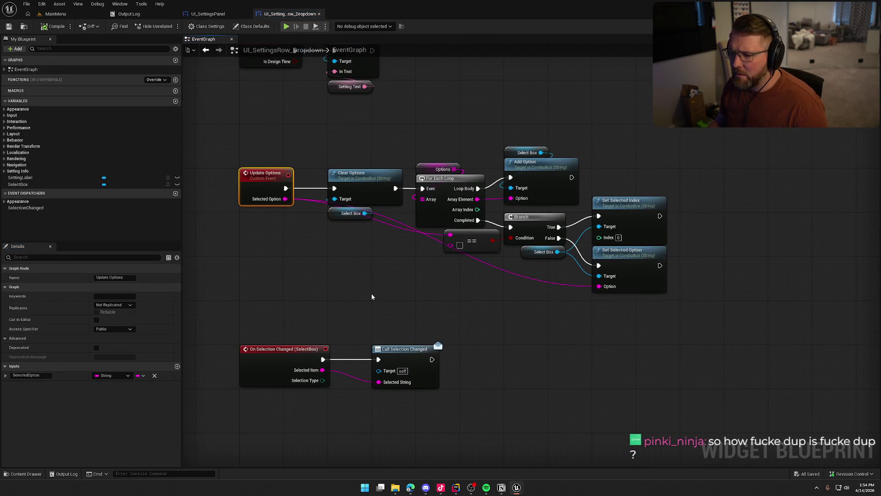
Step: Inspect the Clear Options and combo-box nodes, then return to UI_SettingsPanel's Designer view
drag(322, 164, 384, 232)
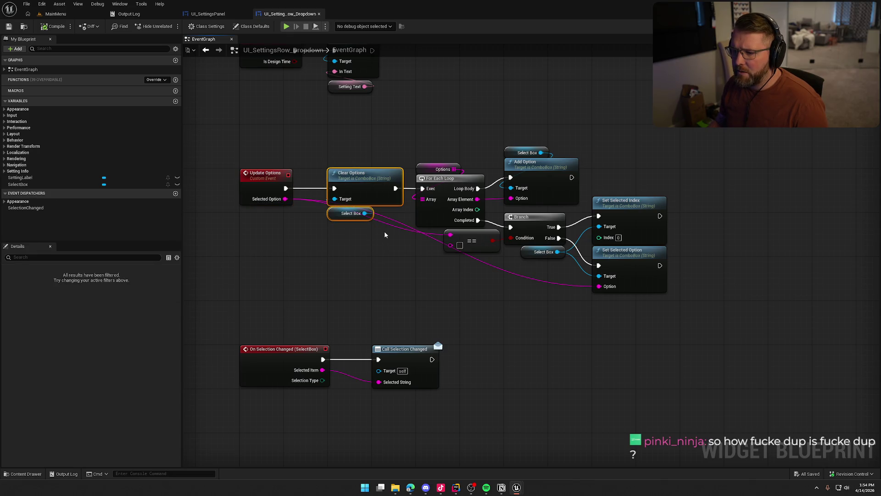
mouse_move(452, 148)
mouse_down()
mouse_move(427, 181)
mouse_move(442, 124)
mouse_up()
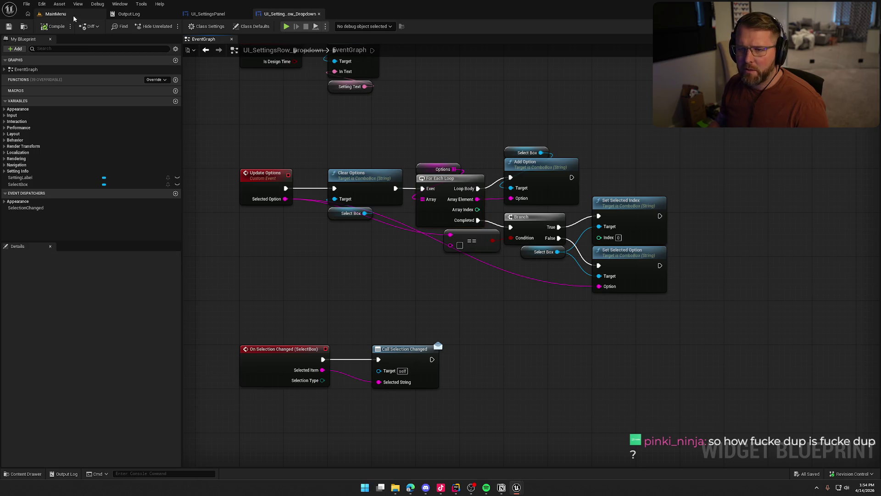
click(208, 14)
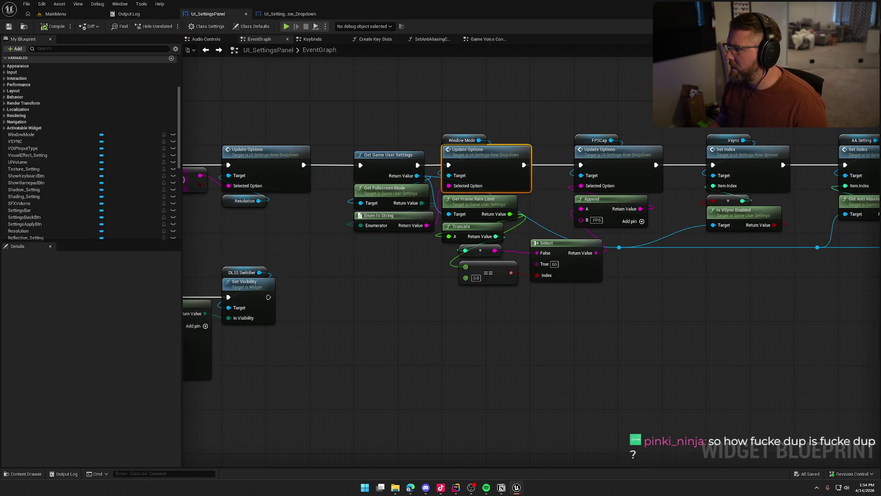
click(841, 26)
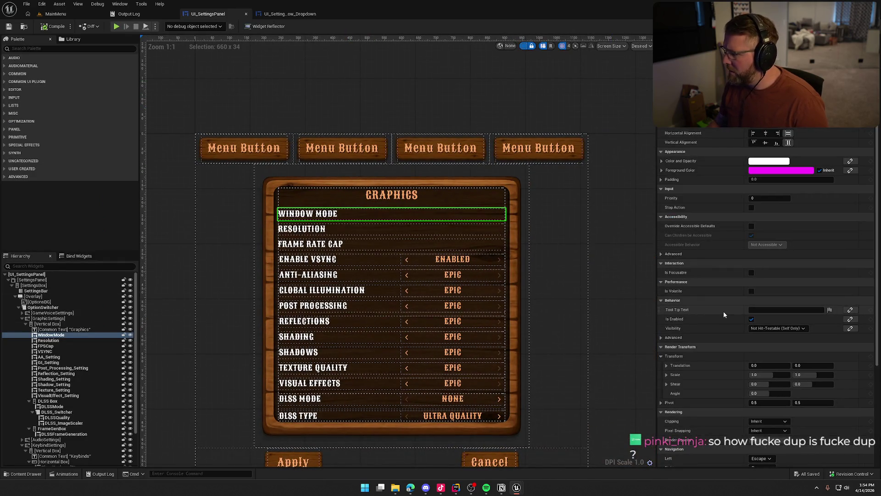
Step: Confirm Window Mode's options are Fullscreen, Windowed and Windowed Fullscreen, then switch to UI_SettingsRow_Dropdown
scroll(723, 312, down, 5)
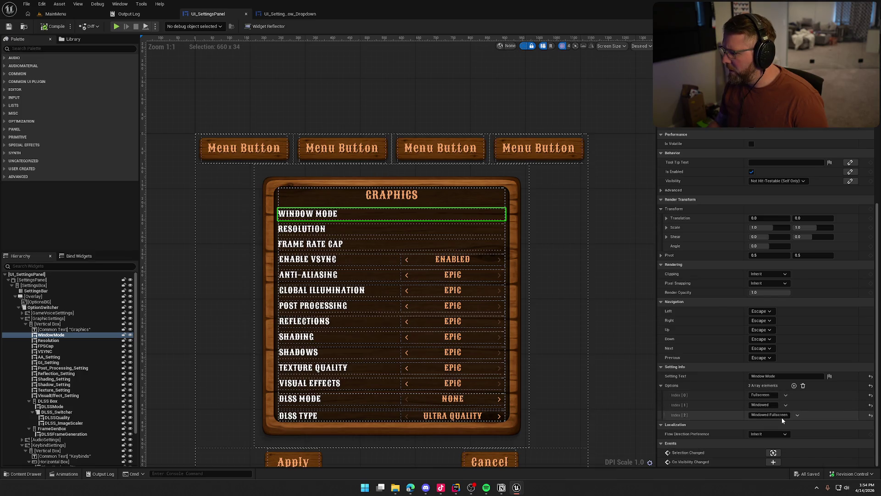
click(267, 17)
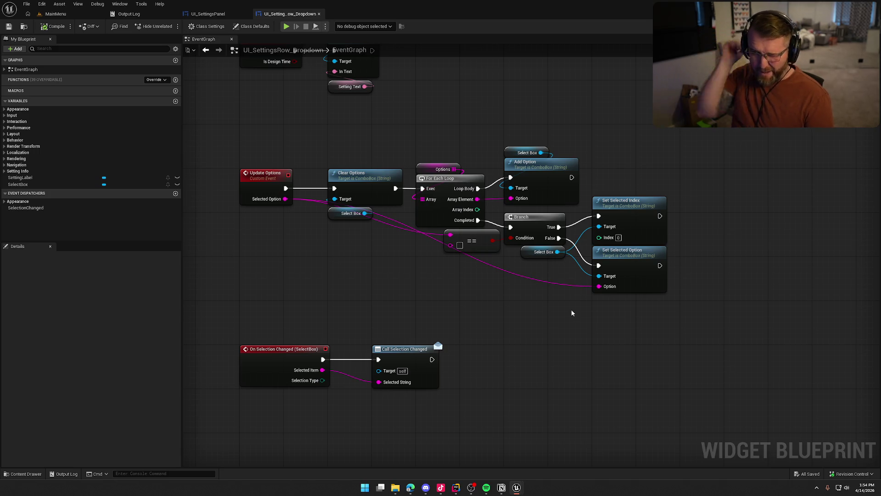
Step: Inspect the dropdown's Event Pre Construct logic, then return to UI_SettingsPanel's EventGraph
drag(530, 330, 571, 219)
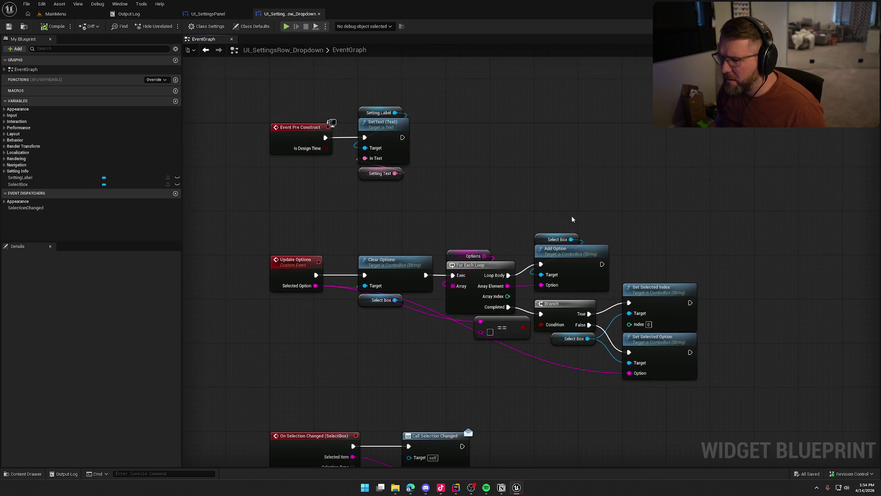
mouse_move(550, 192)
mouse_down()
mouse_move(524, 132)
mouse_move(520, 157)
mouse_up()
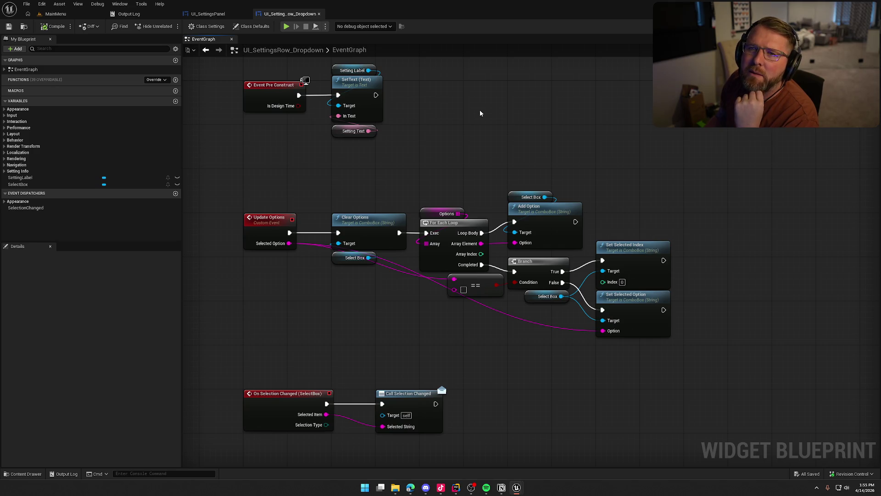
drag(514, 129, 534, 147)
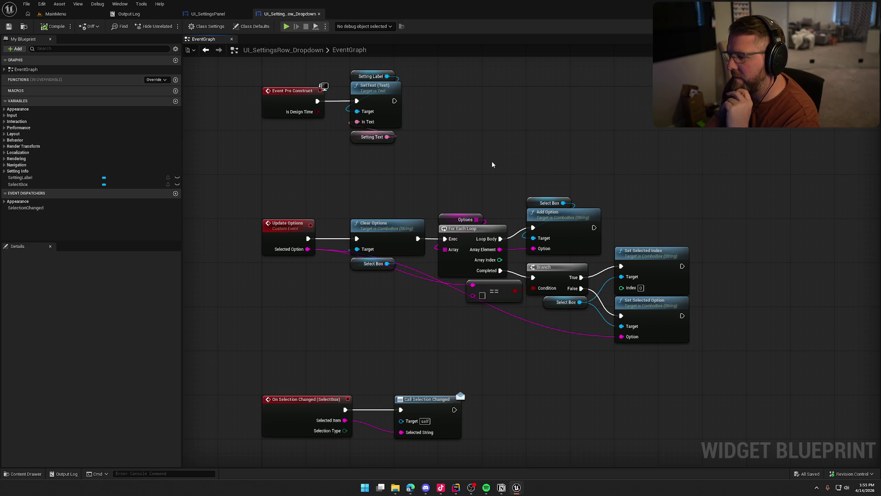
click(207, 14)
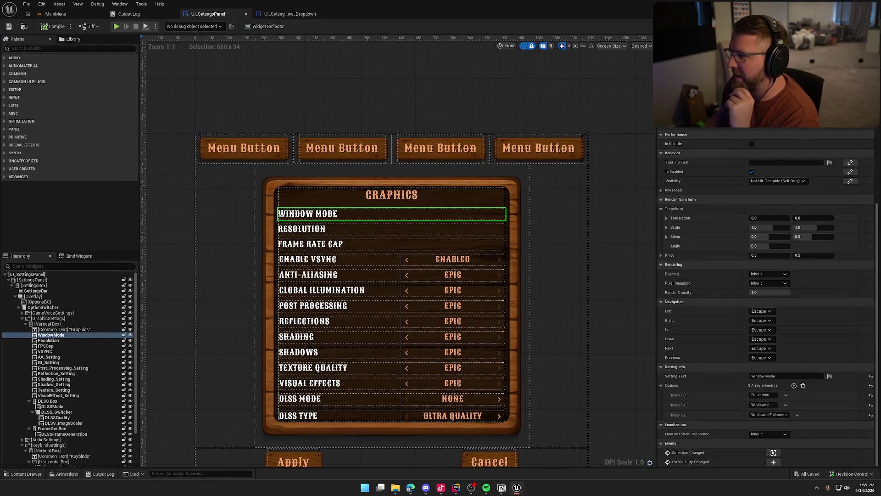
click(862, 26)
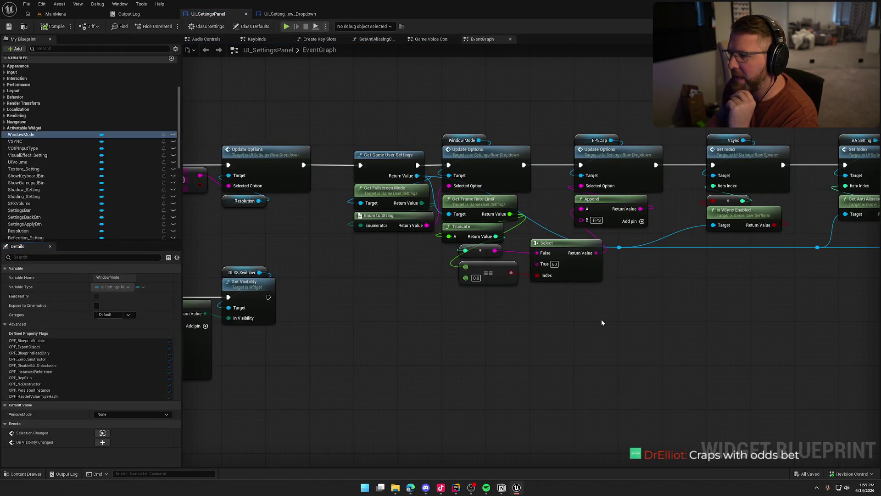
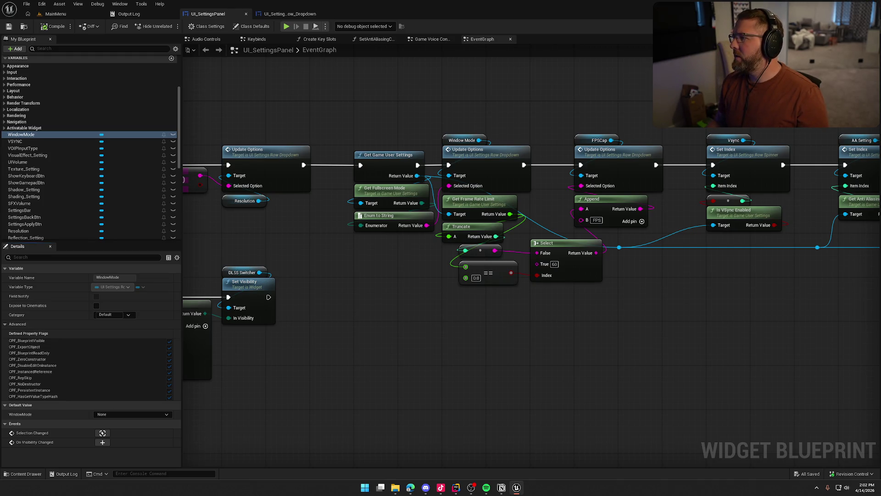
Step: Glance at the Notion 'Things to fix' checklist, clear it to the desktop, and start the Trail & Error Playtest
key(alt+Tab)
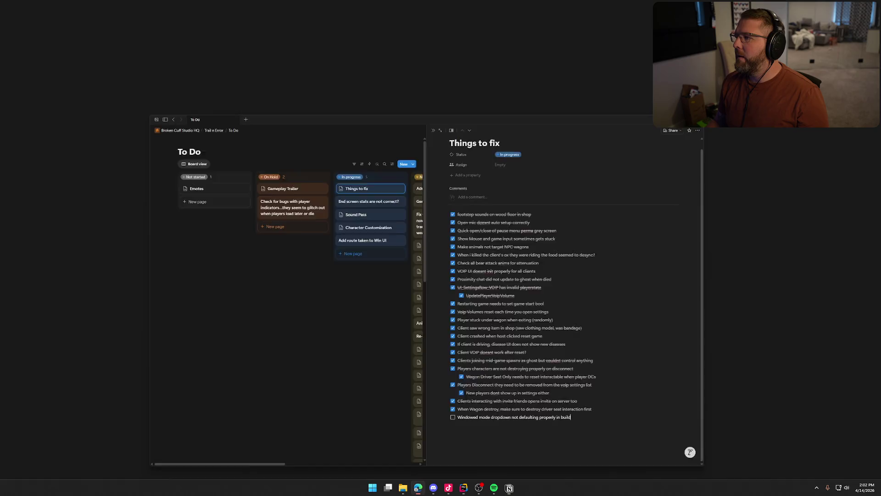
key(super+d)
click(478, 488)
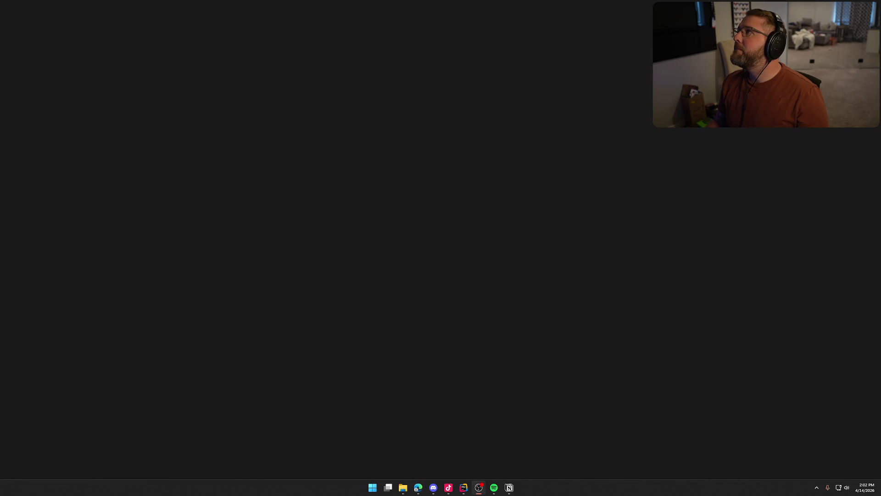